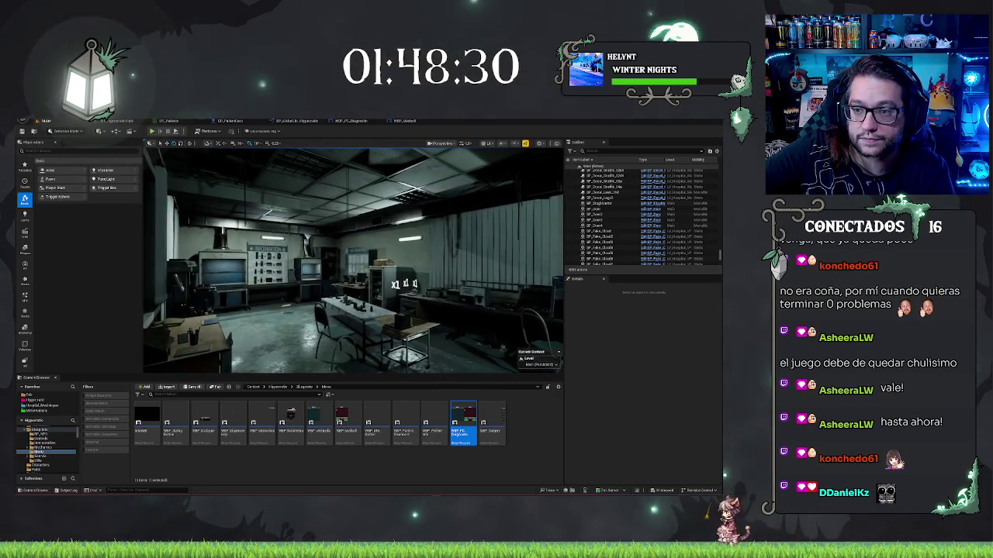
Save all changes to the hospital level and dismiss the screenshot-copied notification
key(ctrl+s)
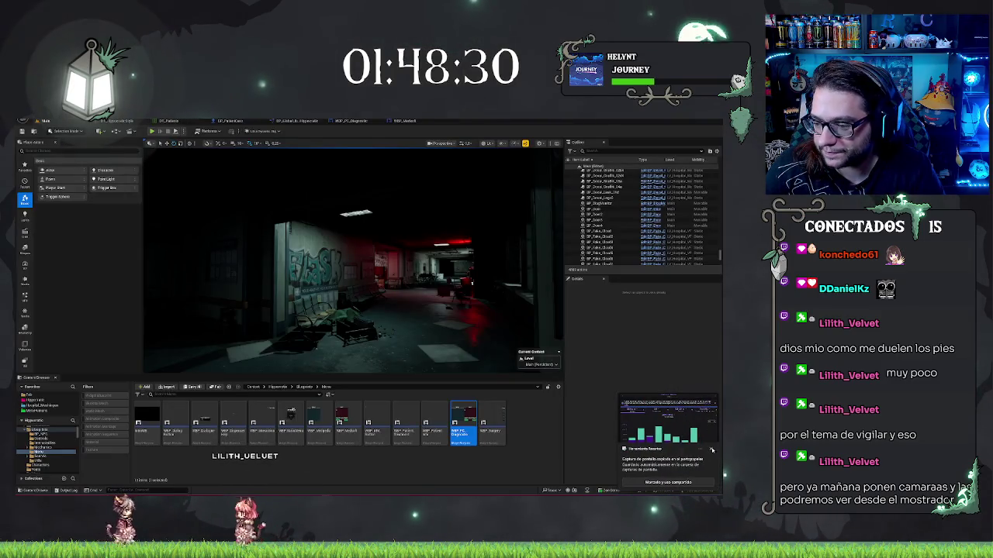
click(712, 450)
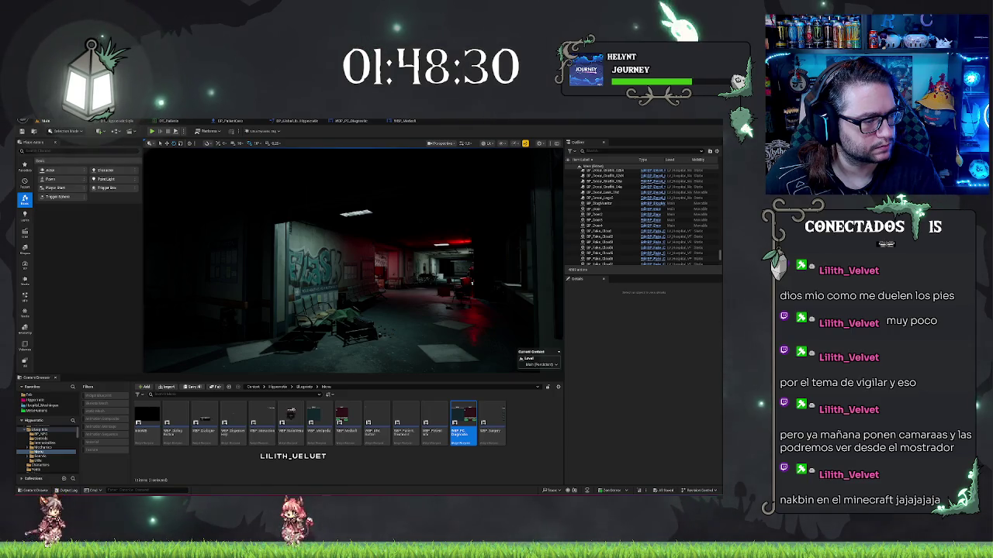
key(alt+p)
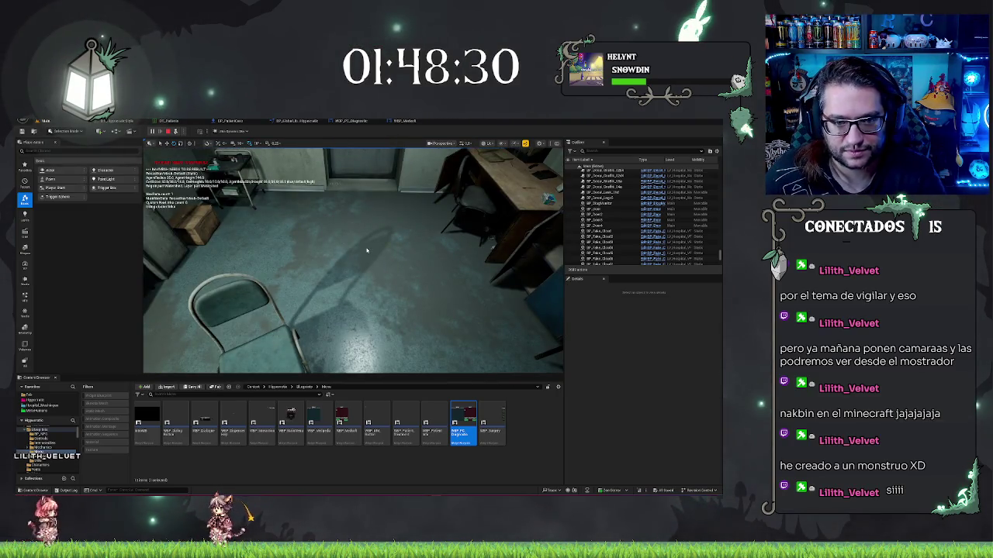
key(Escape)
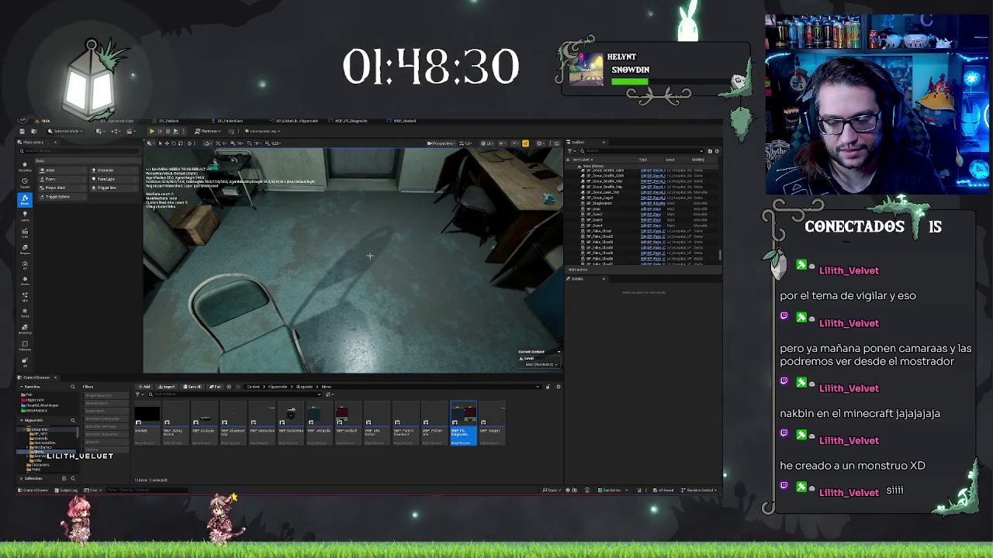
mouse_move(353, 260)
mouse_down()
mouse_move(310, 264)
mouse_move(369, 281)
mouse_move(387, 276)
mouse_move(392, 248)
mouse_move(372, 233)
mouse_move(212, 201)
mouse_up()
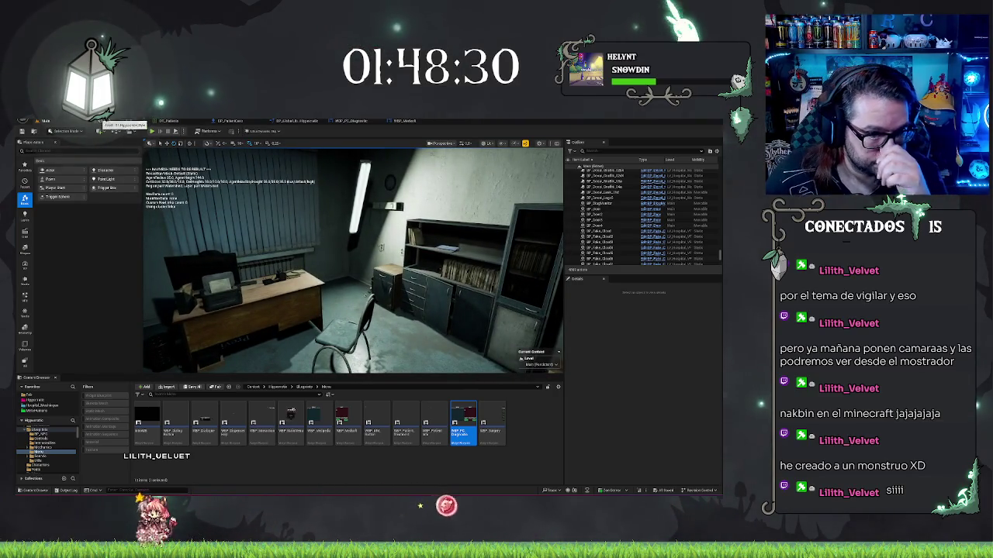
click(97, 122)
click(146, 122)
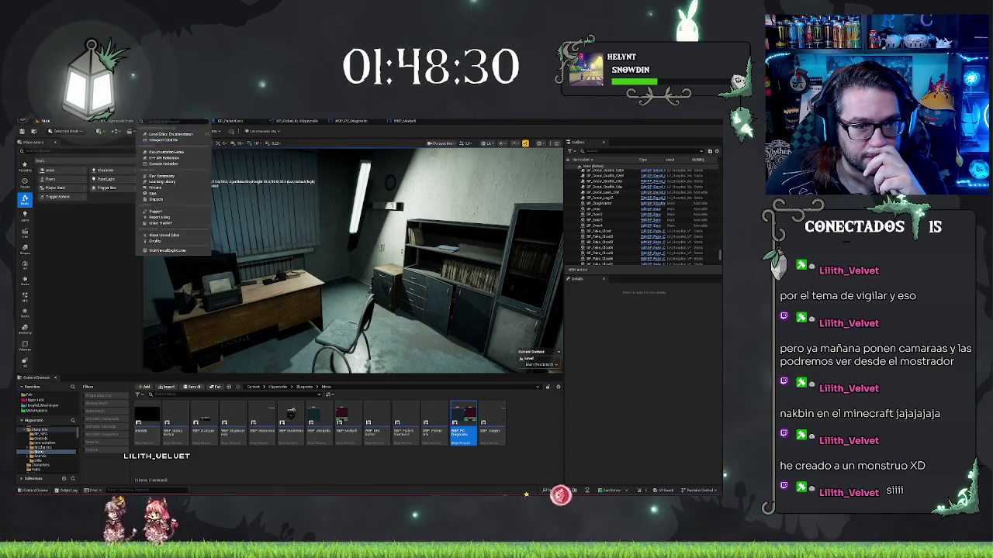
click(97, 122)
mouse_move(112, 161)
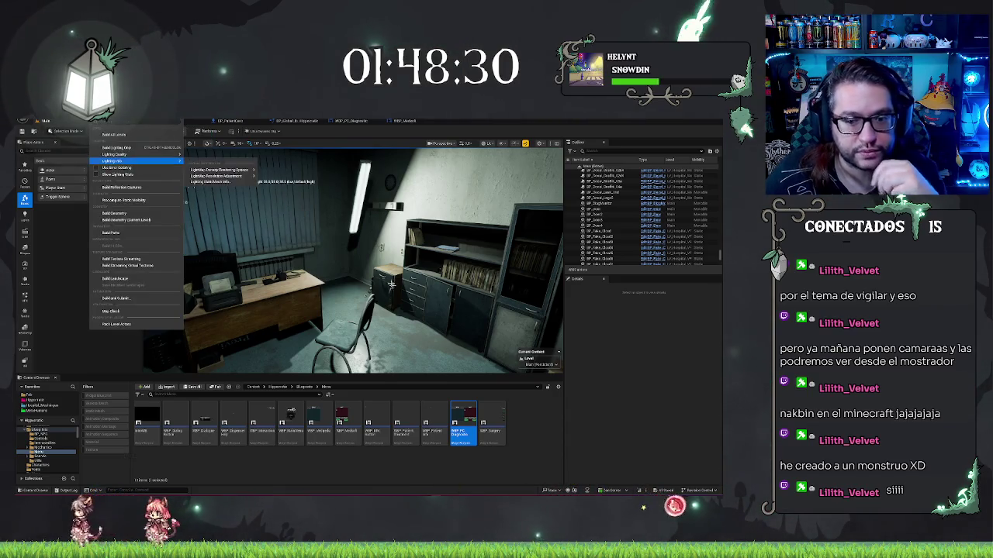
click(392, 285)
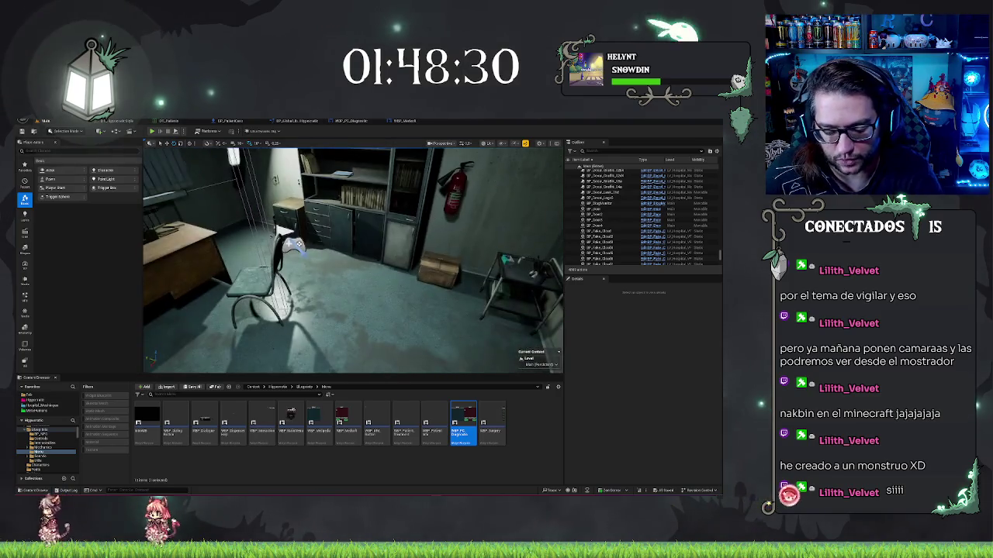
mouse_move(352, 260)
mouse_down()
mouse_move(341, 280)
mouse_move(294, 260)
mouse_up()
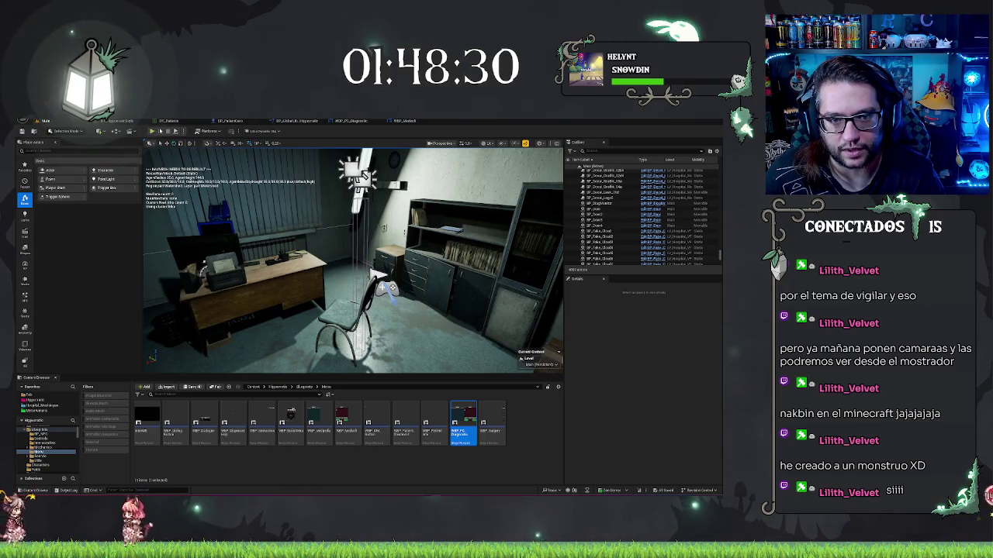
click(101, 123)
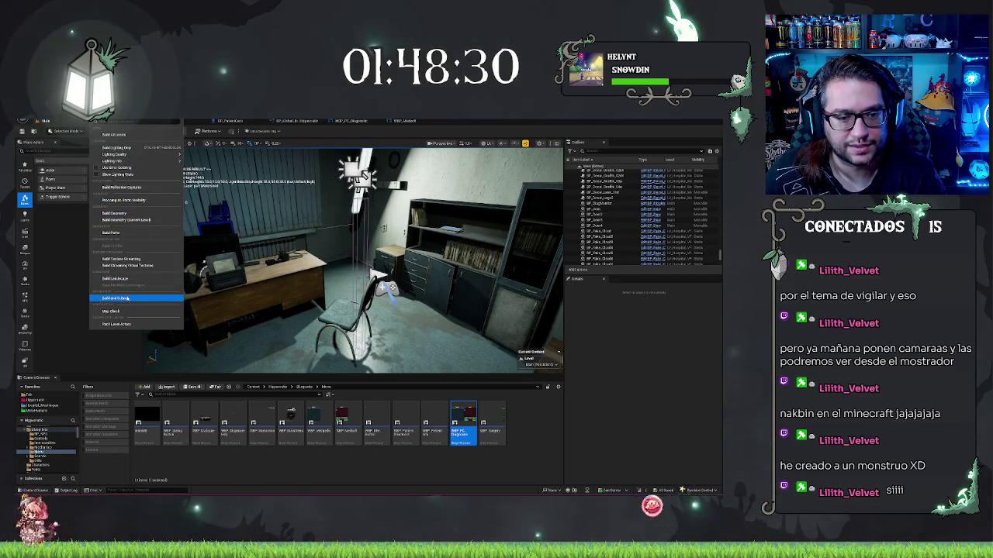
mouse_move(131, 163)
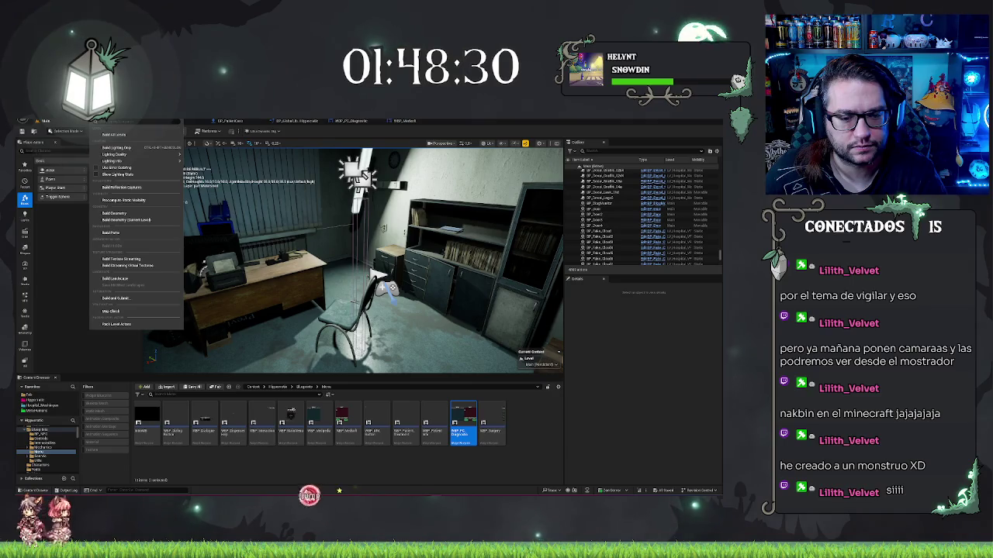
Skip the build, filter the Outliner by 'vol', and focus on NavMeshBoundsVolume
click(651, 152)
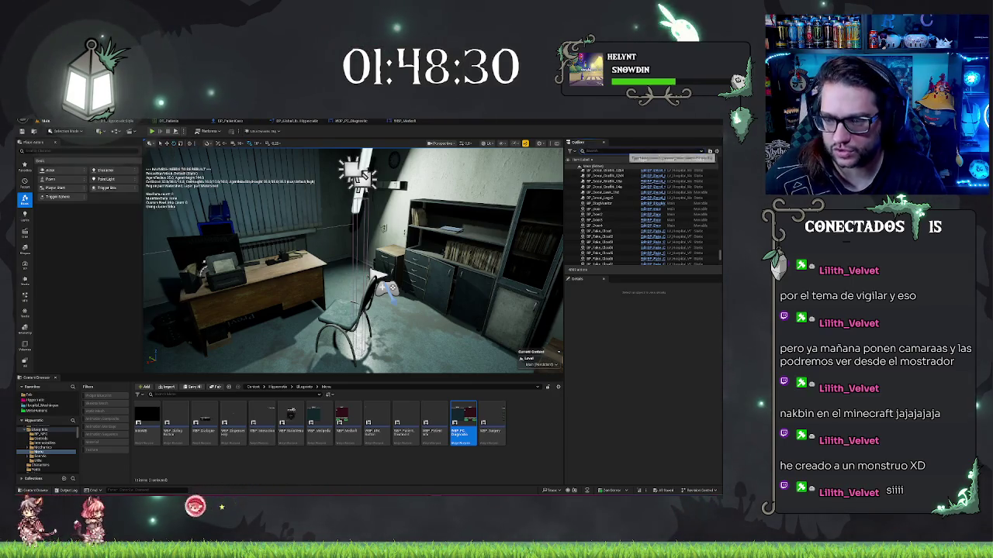
text(vol)
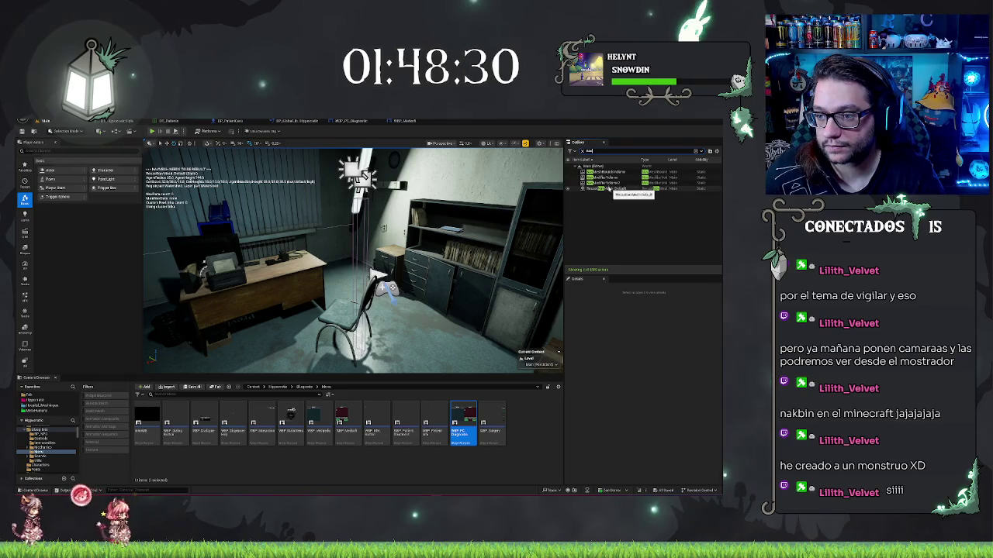
double_click(602, 171)
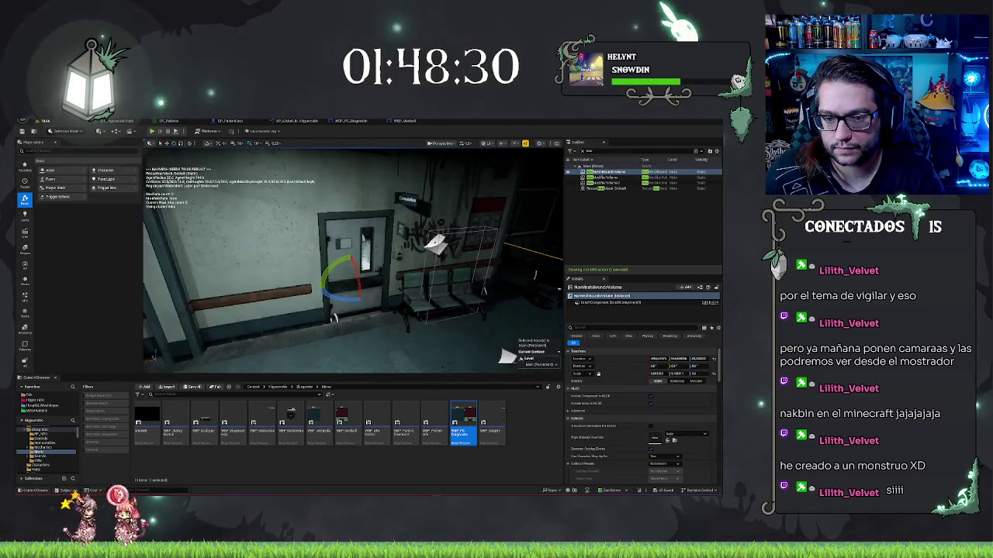
Frame door BP_Door3, then the NavMeshBoundsVolume beside it, and save the level
click(363, 238)
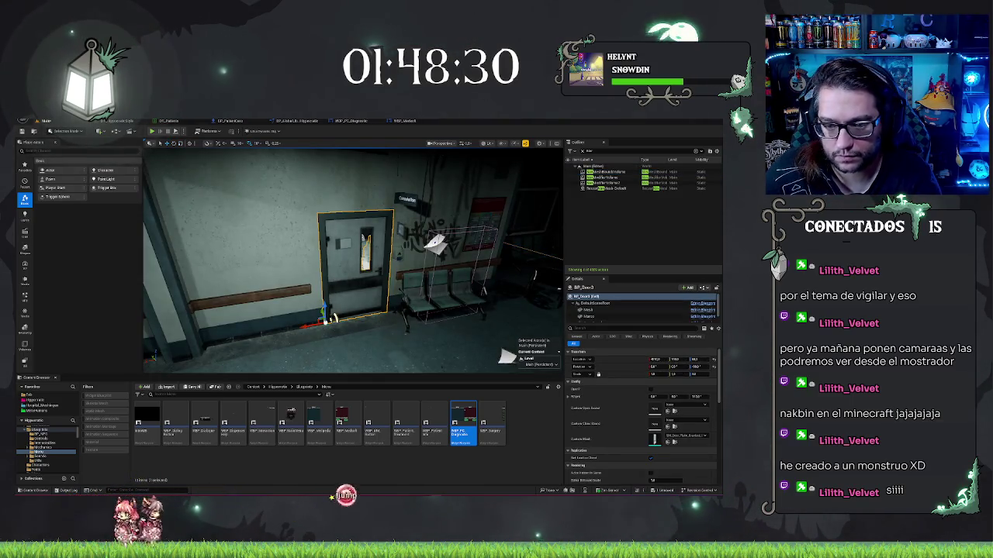
drag(505, 357, 159, 357)
key(f)
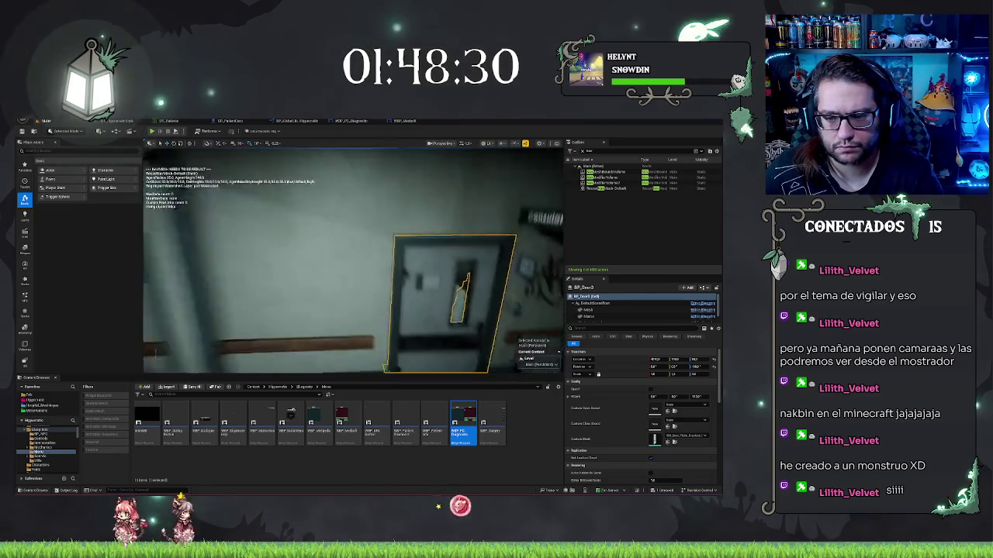
key(f)
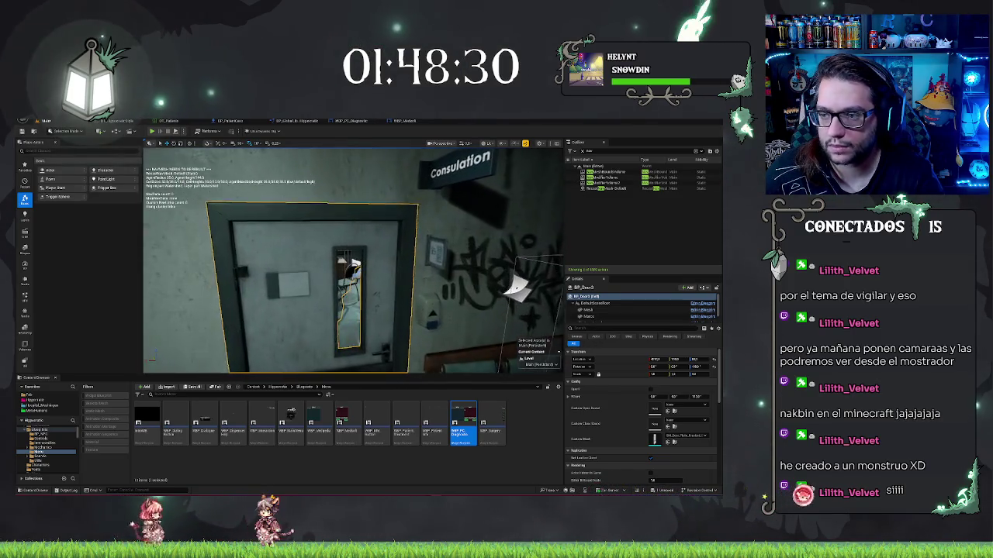
click(609, 172)
key(f)
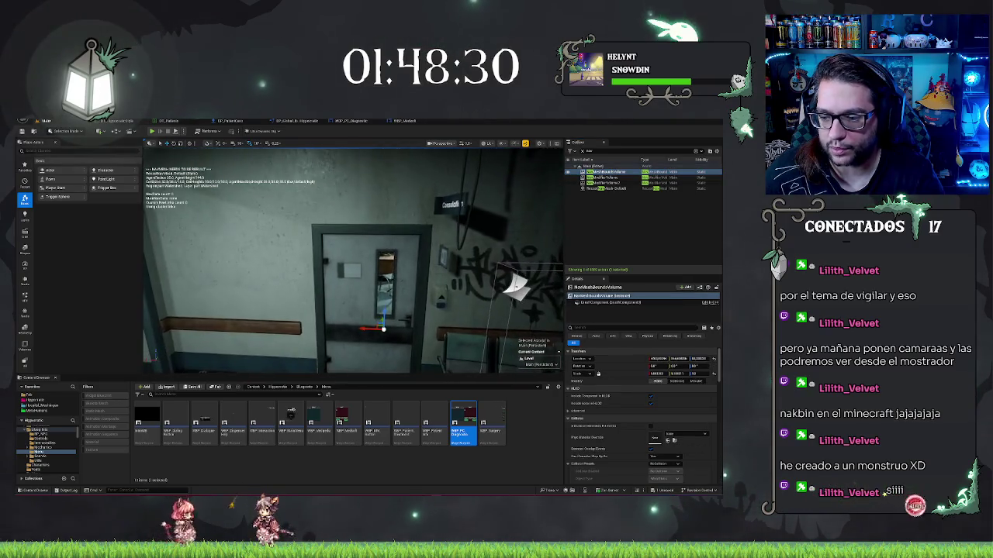
scroll(658, 425, down, 1)
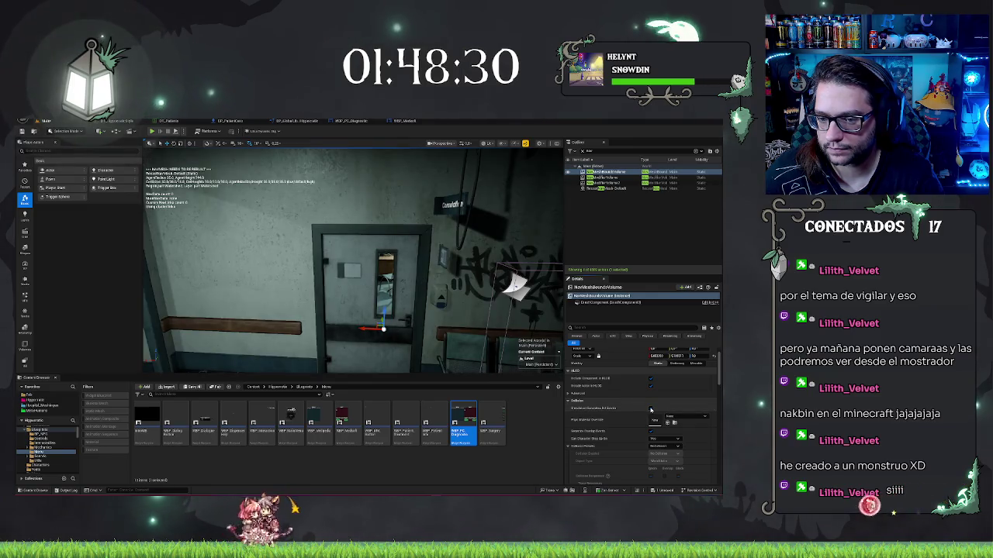
key(ctrl+s)
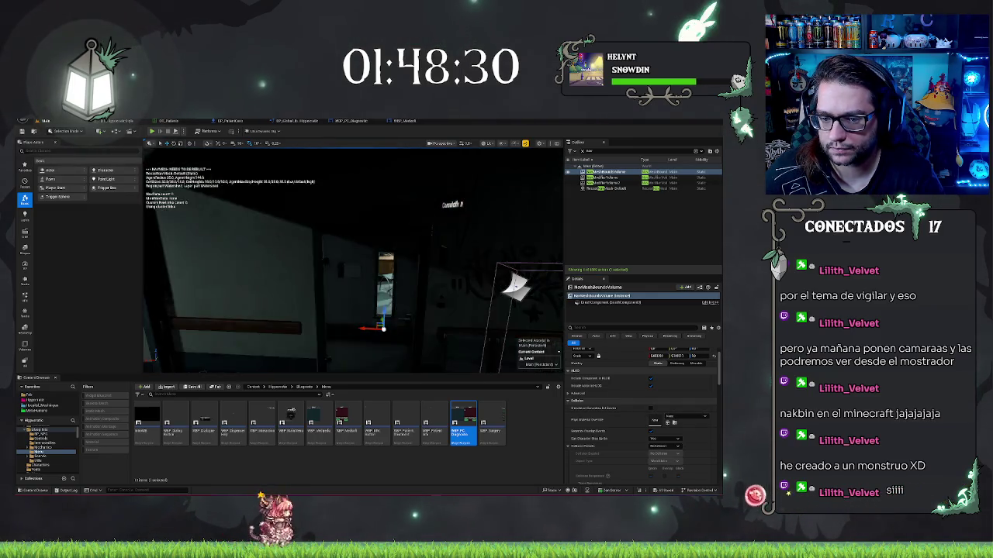
mouse_move(353, 259)
mouse_down()
mouse_move(341, 256)
mouse_move(353, 260)
mouse_up()
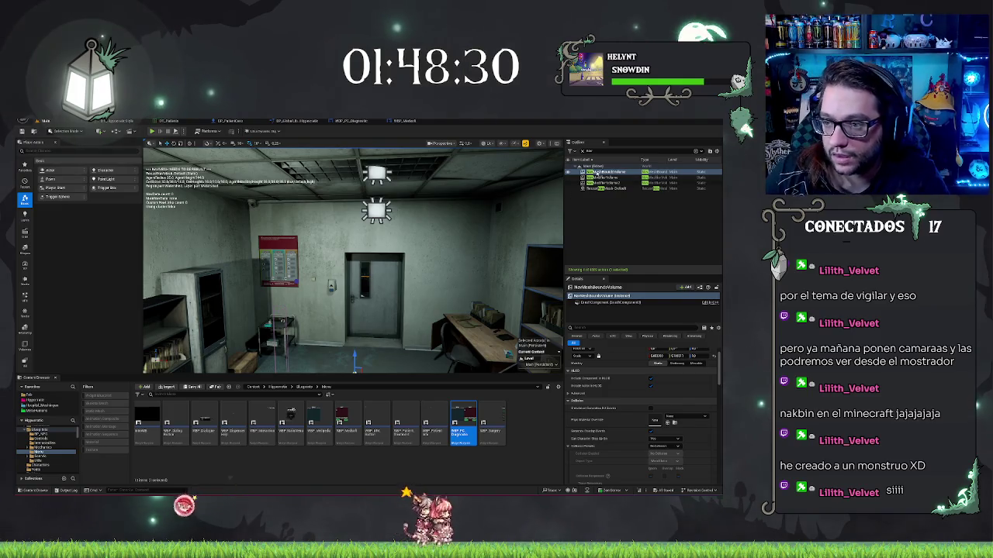
Change RecastNavMesh-Default's High resolution Cell Size in Details, then close the editor window
click(612, 188)
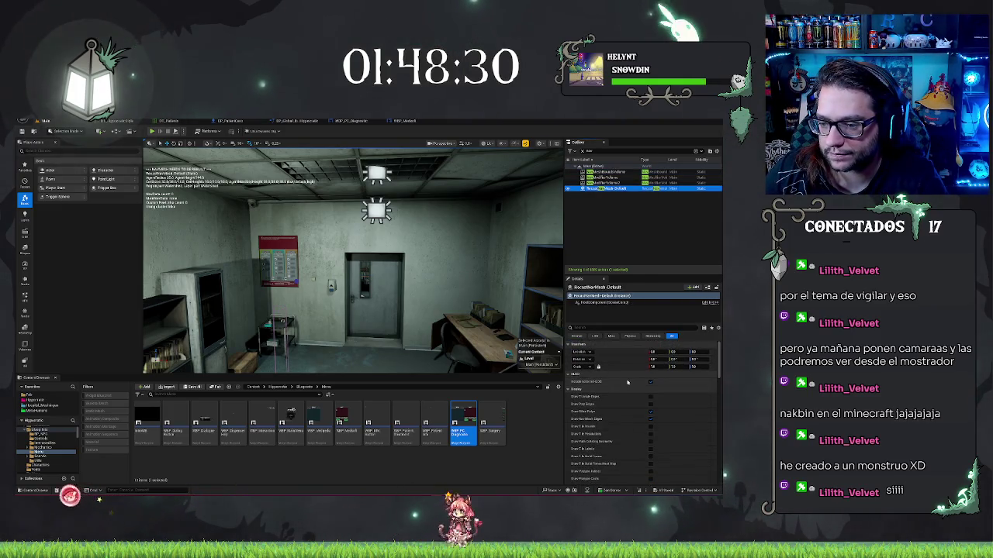
scroll(624, 384, up, 2)
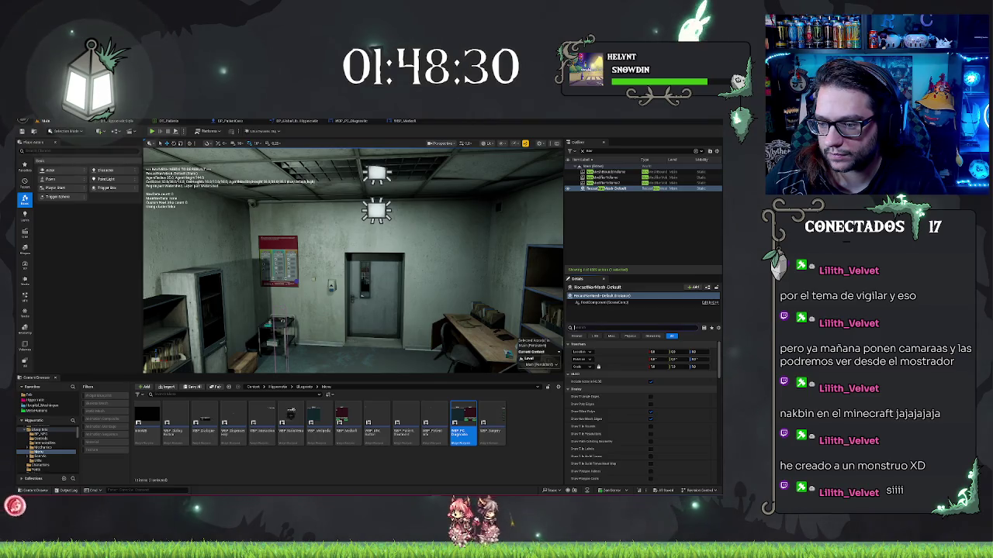
text(he)
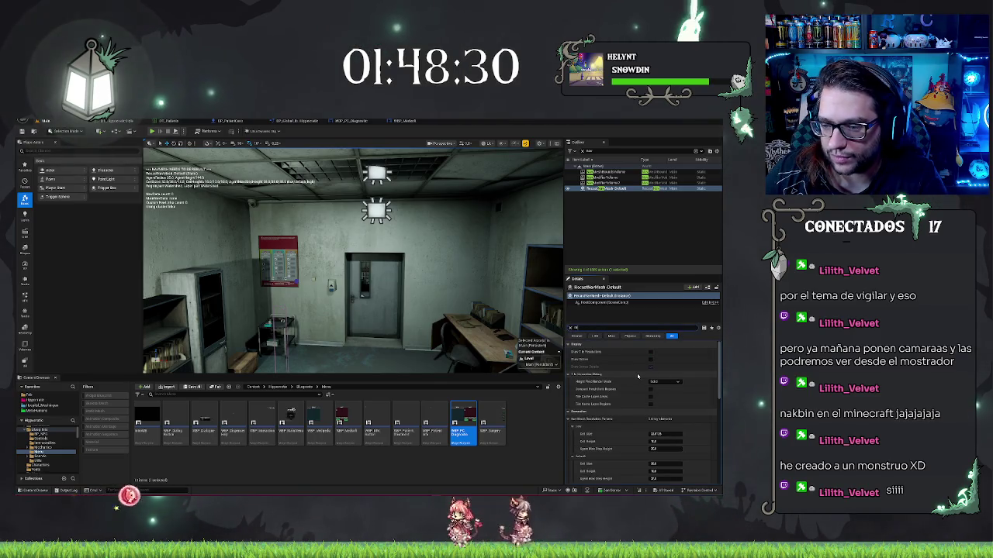
scroll(632, 372, down, 4)
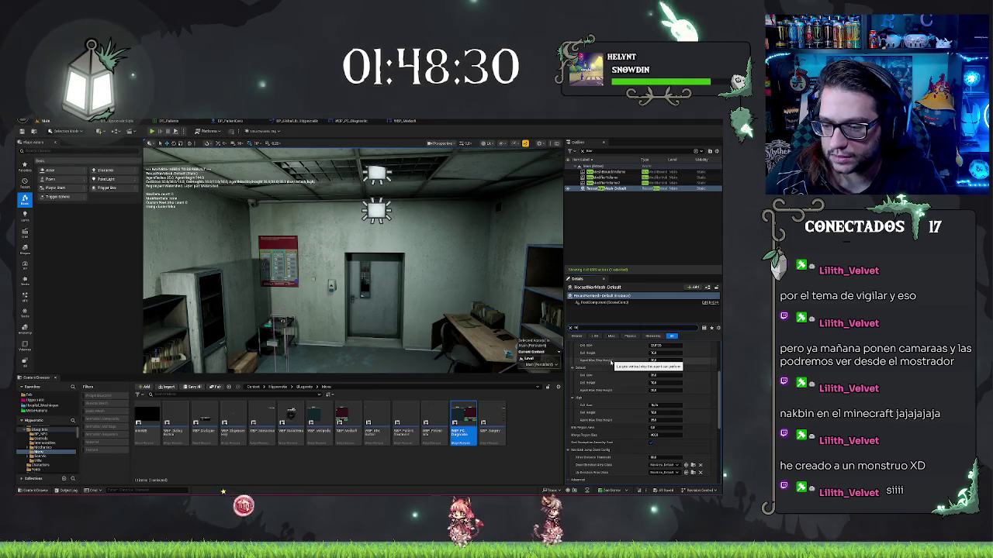
click(655, 405)
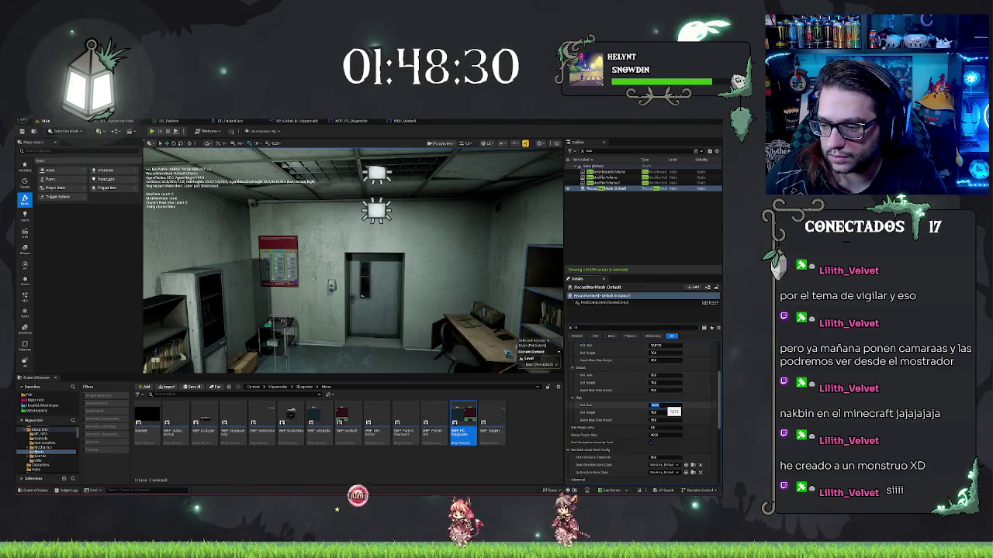
click(669, 412)
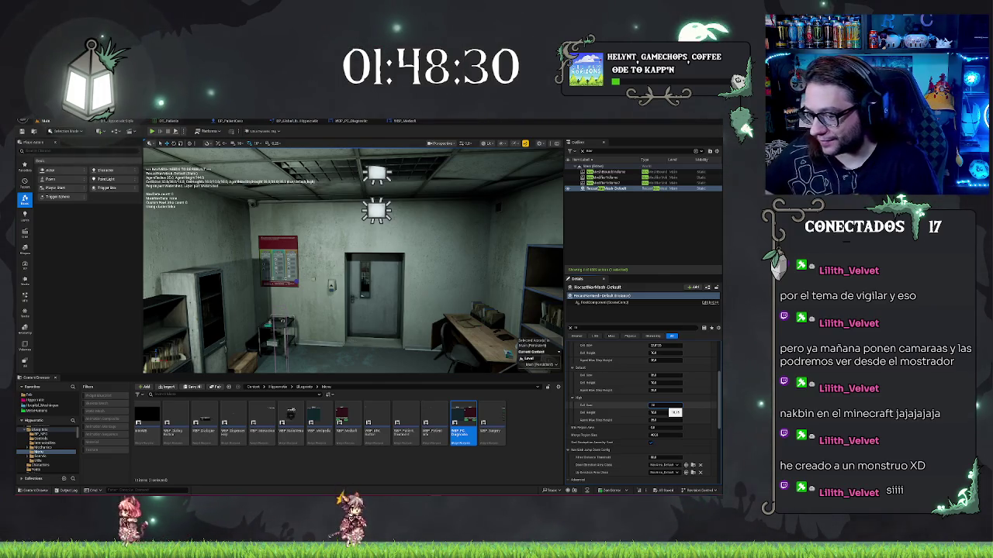
key(super+d)
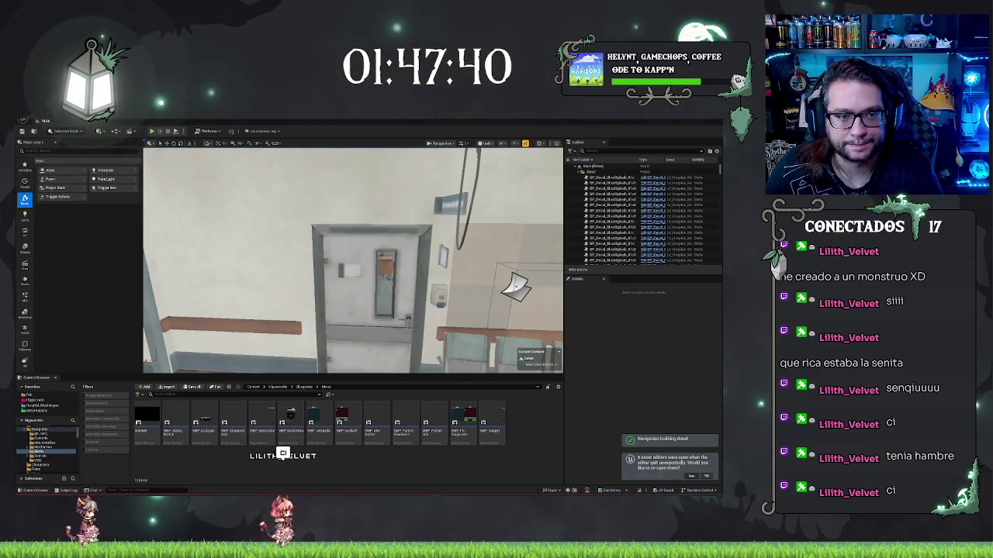
key(alt+Tab)
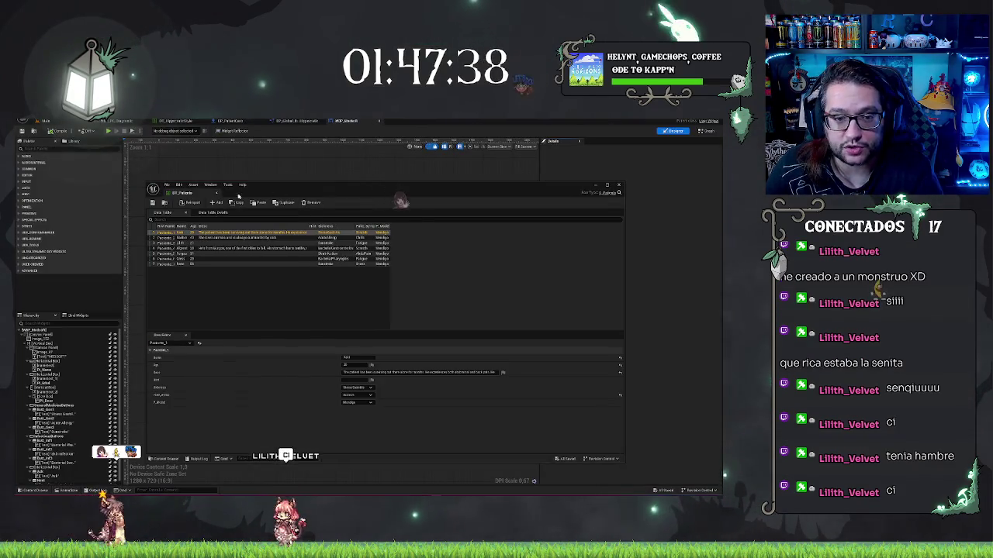
Close the DT_Pacientes window and fly the level view down toward a hospital room
click(183, 180)
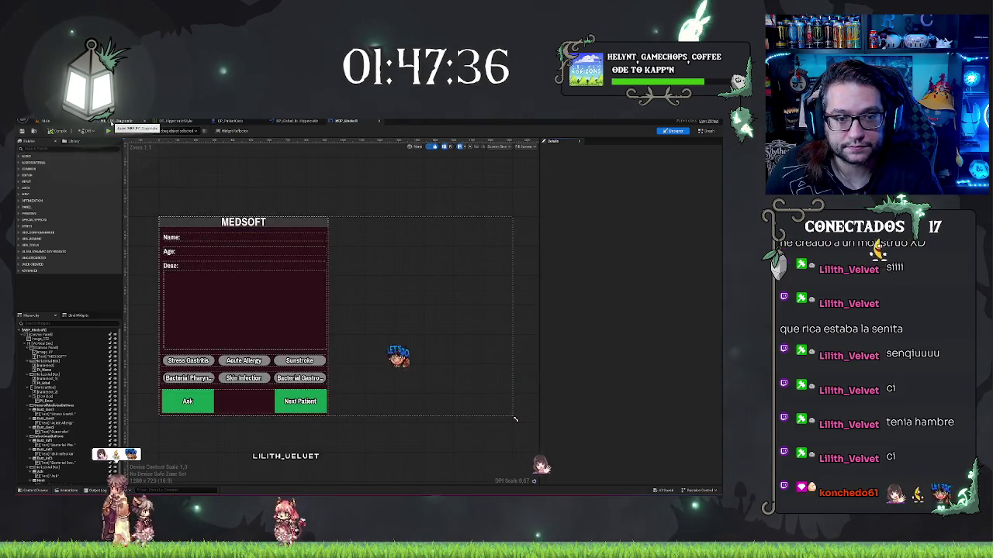
click(45, 121)
mouse_move(457, 350)
mouse_down()
mouse_move(403, 334)
mouse_move(408, 365)
mouse_up()
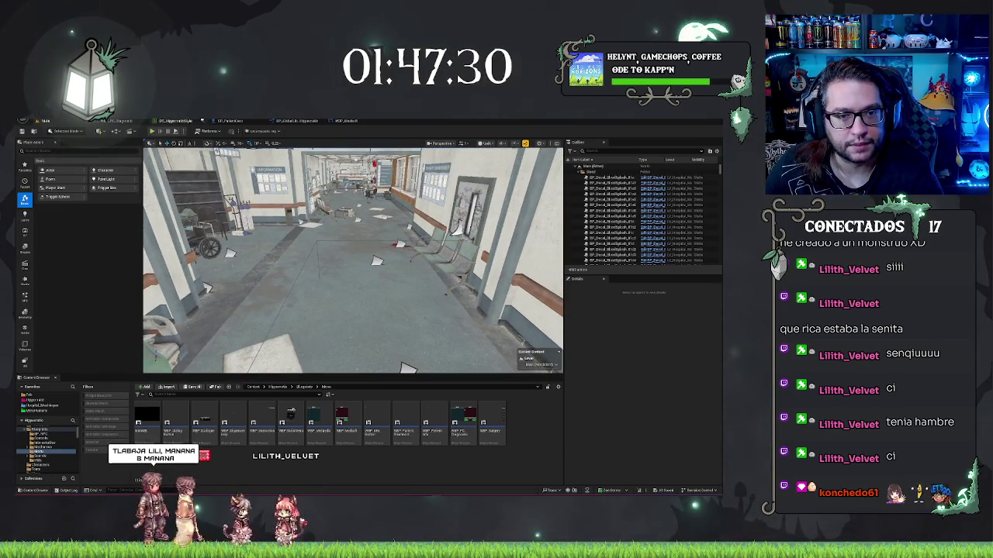
Page MEDPEDIA through How to Diagnose, General Medicine and Infectious Diseases during play
click(230, 121)
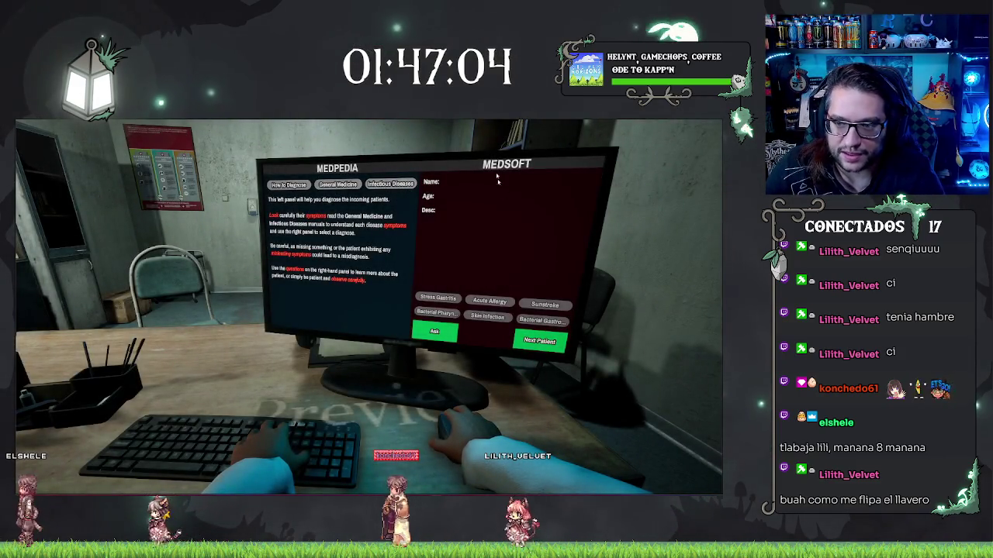
click(390, 185)
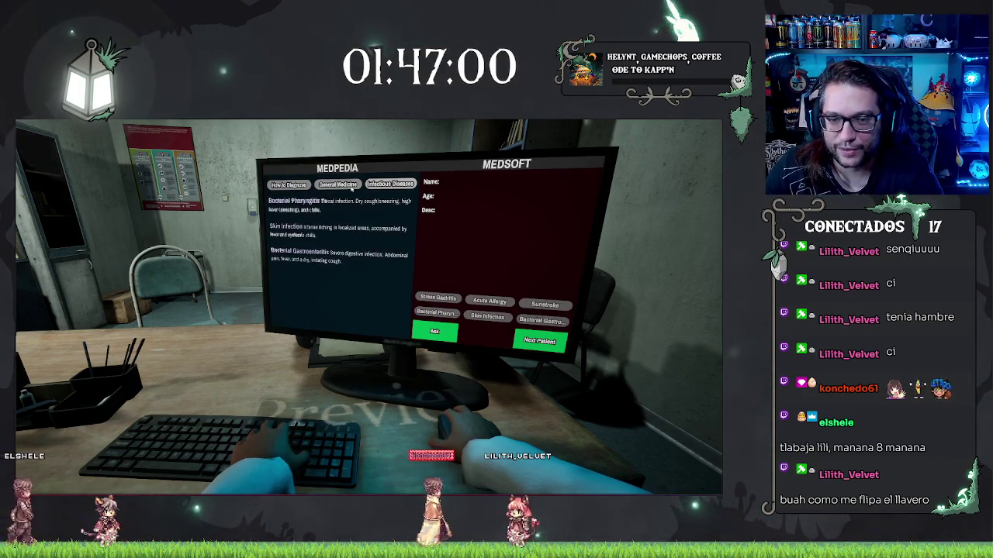
click(390, 186)
click(358, 180)
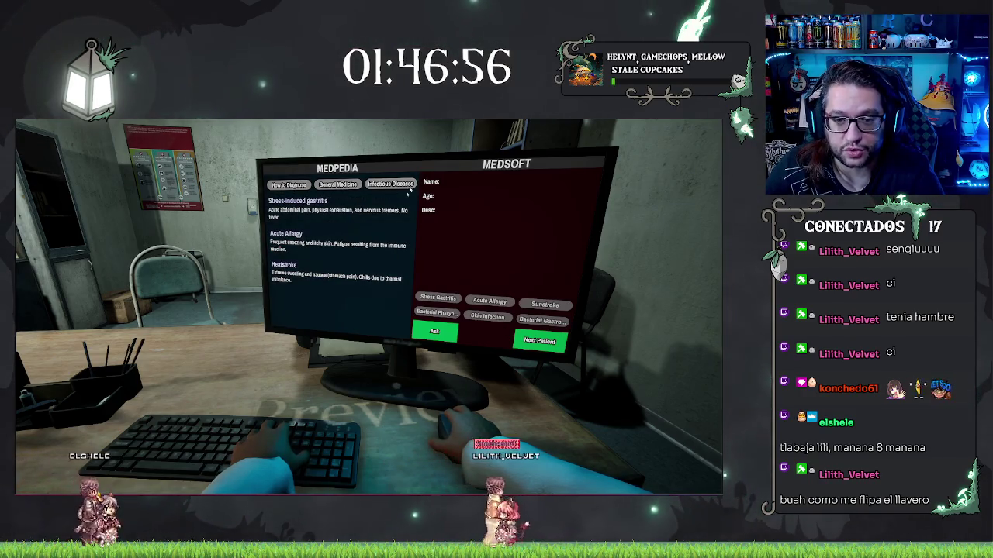
click(291, 186)
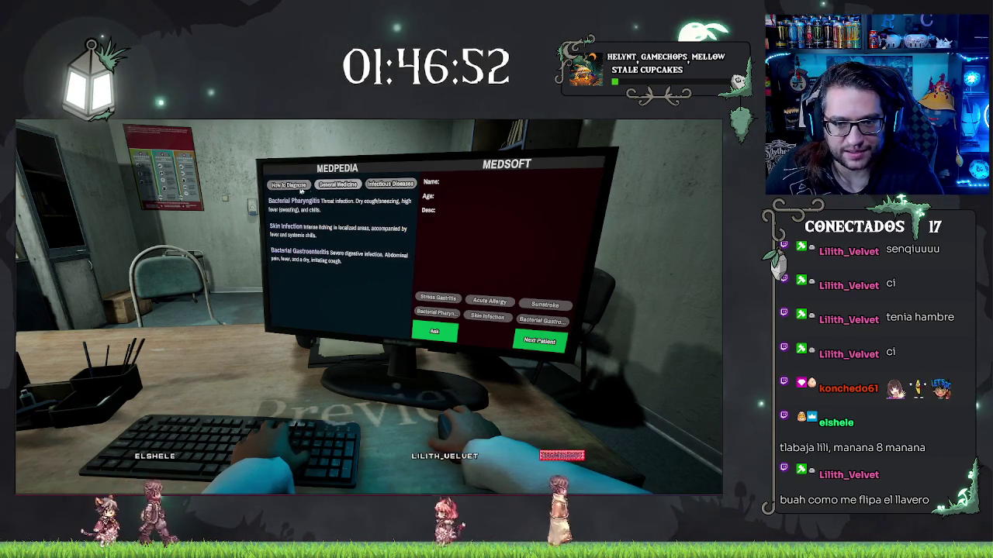
Switch MEDPEDIA back to the How to Diagnose instructions page
click(289, 185)
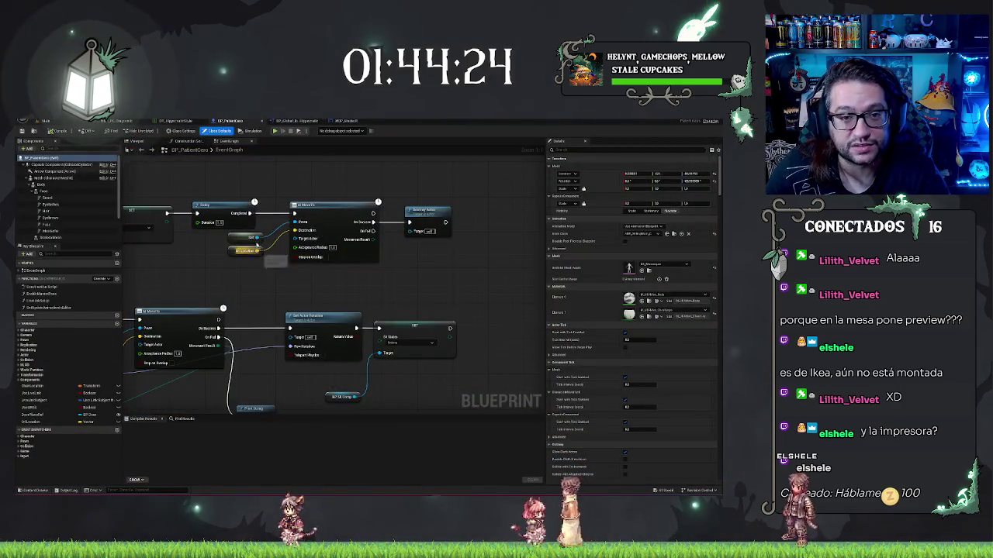
Fly through the office past the printer, MEDPEDIA monitor and door, then open WBP_Medsoft
click(46, 121)
key(w)
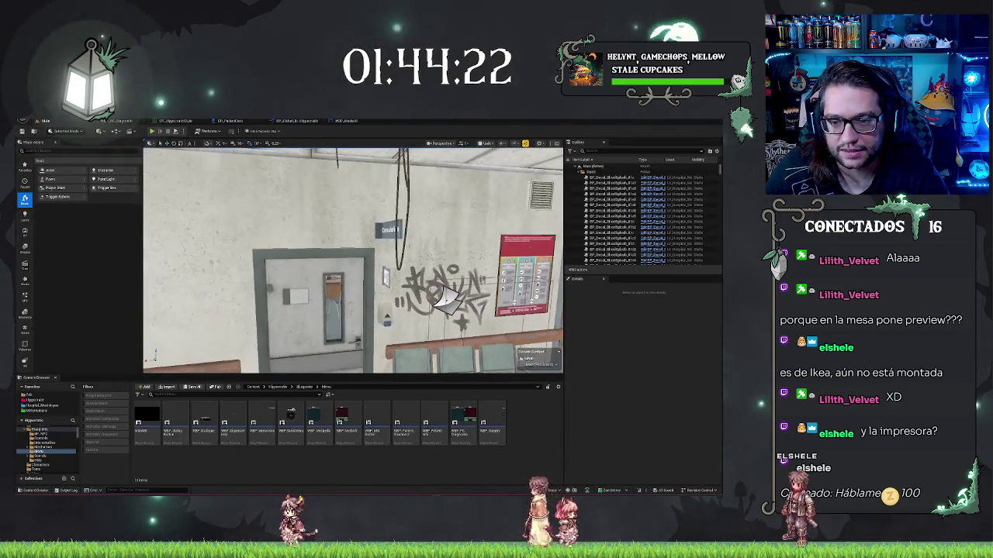
key(w)
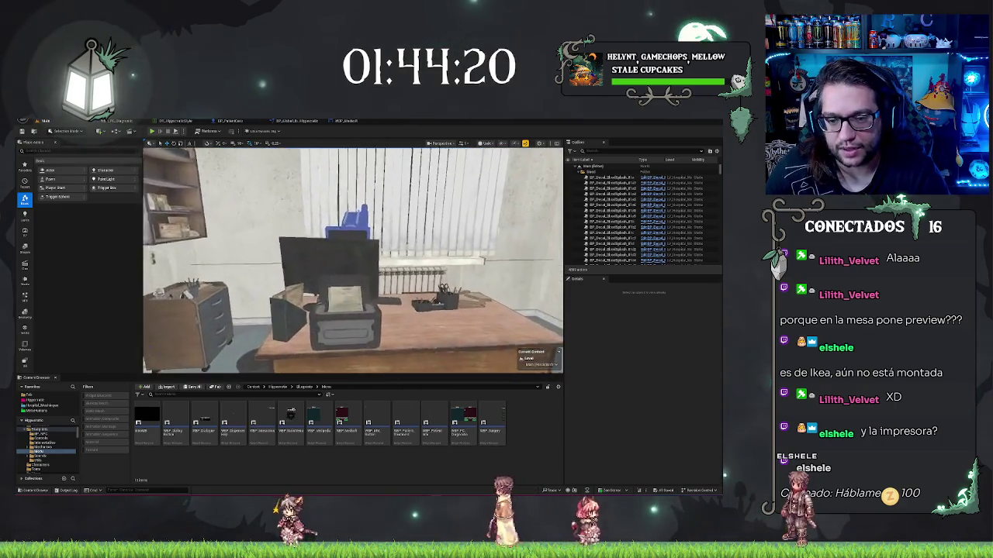
key(s)
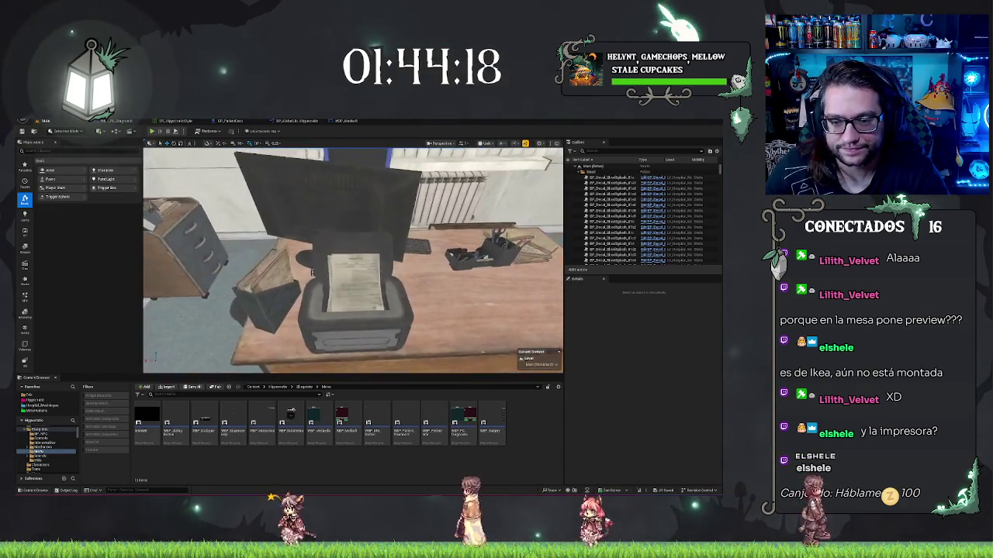
key(w)
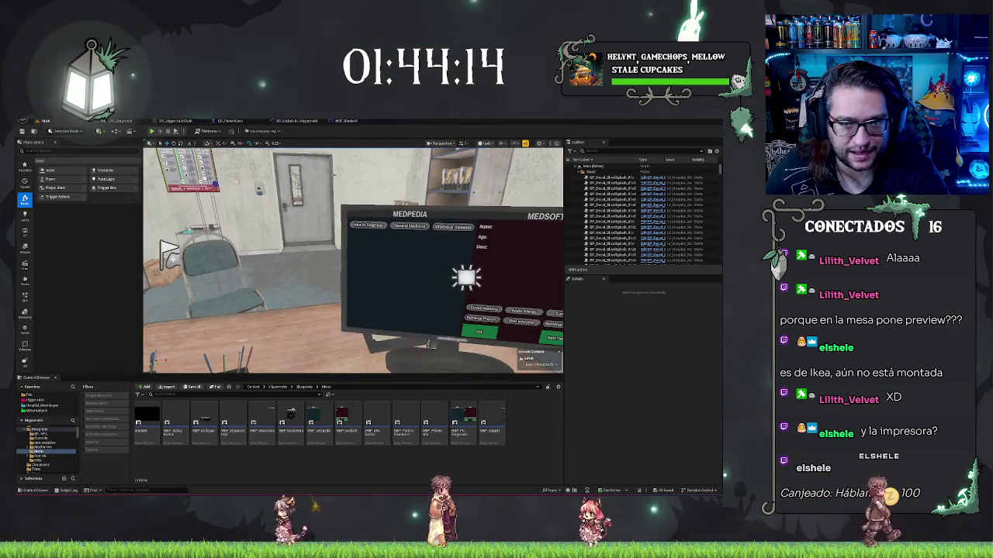
key(s)
key(w)
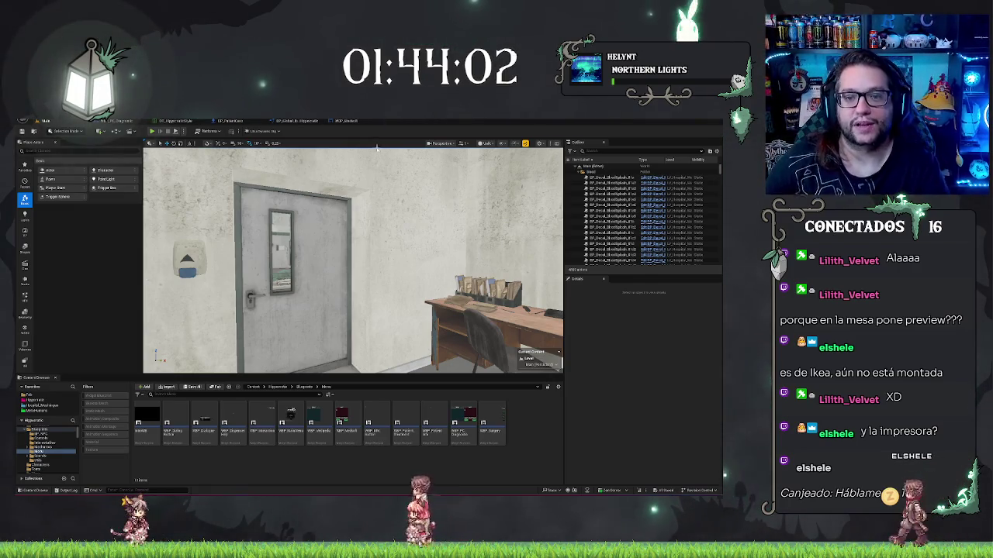
click(345, 121)
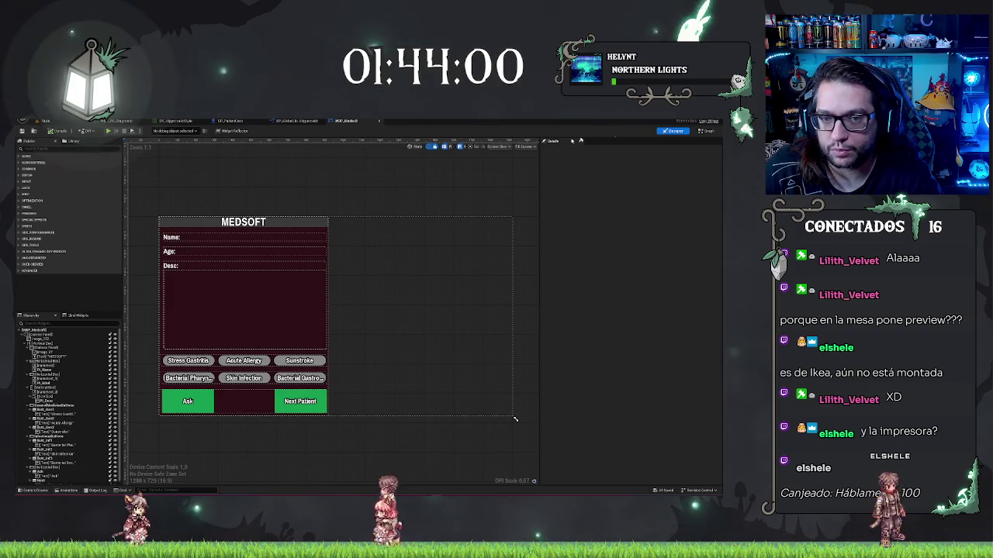
Open WBP_Medsoft's Event Graph and pan along its Spawn Actor, Delay, Set Is Enabled and Enable Input chain
click(706, 130)
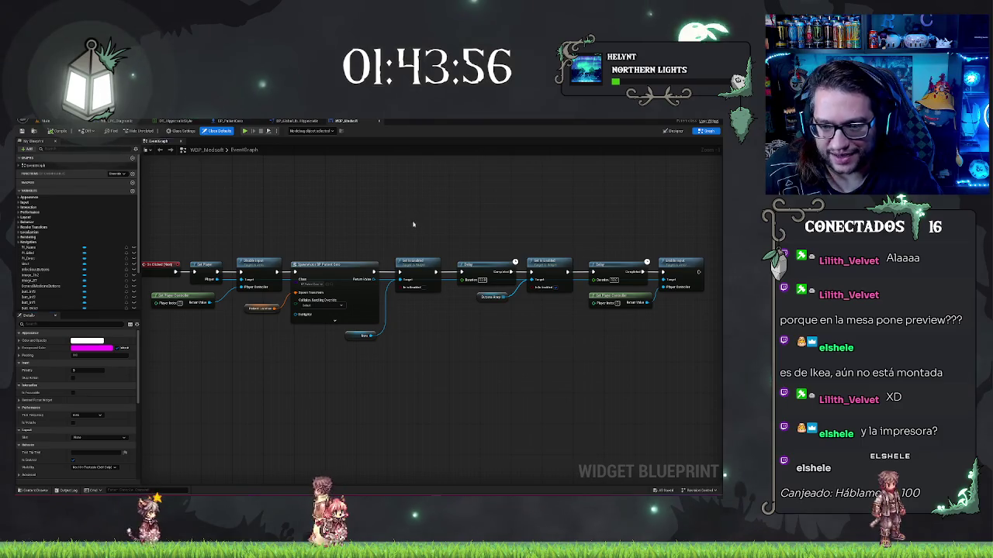
click(418, 273)
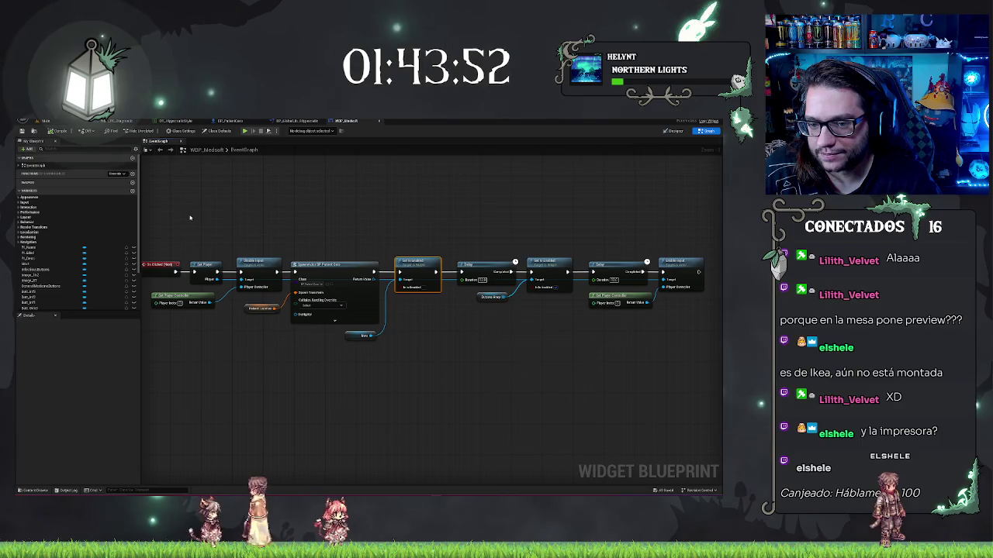
drag(188, 215, 385, 211)
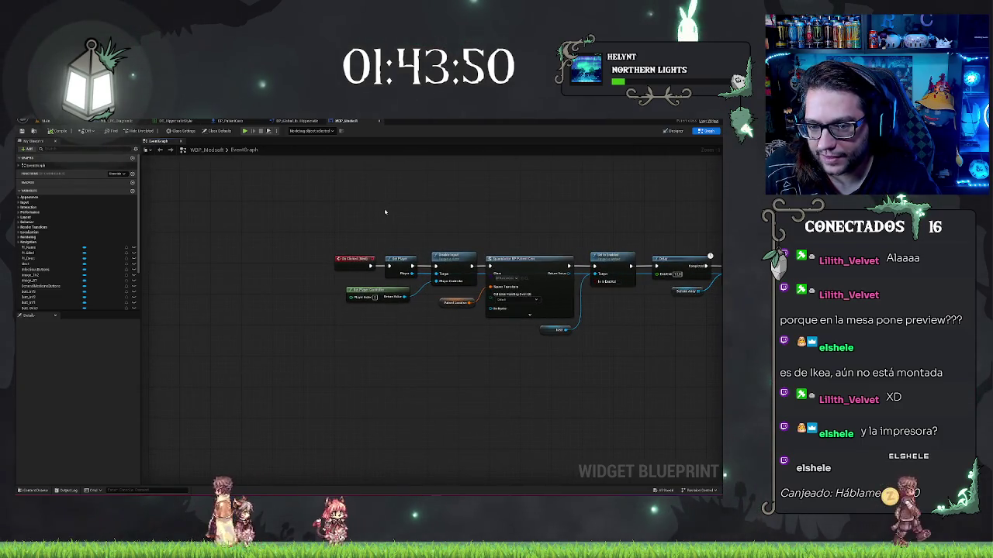
click(609, 222)
drag(610, 223, 485, 224)
click(489, 267)
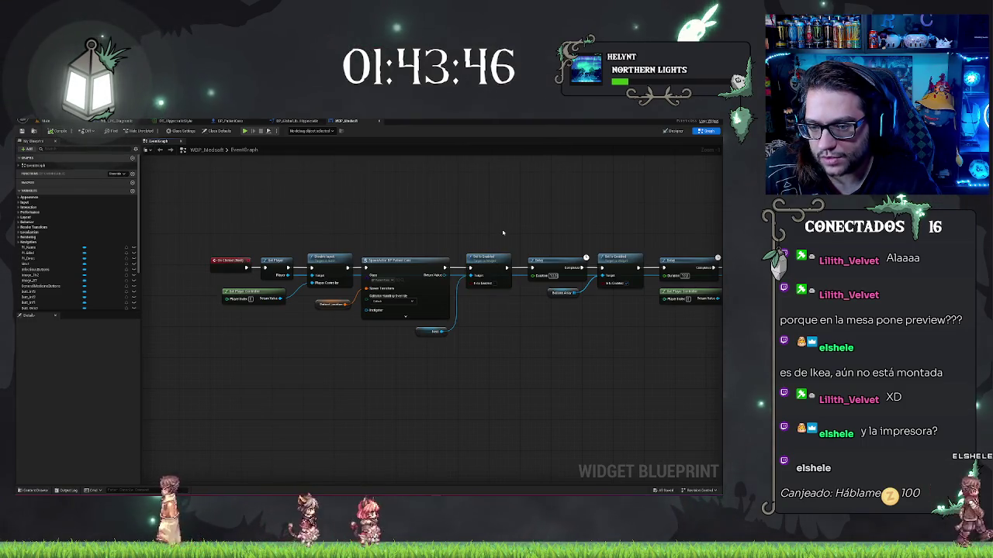
click(336, 227)
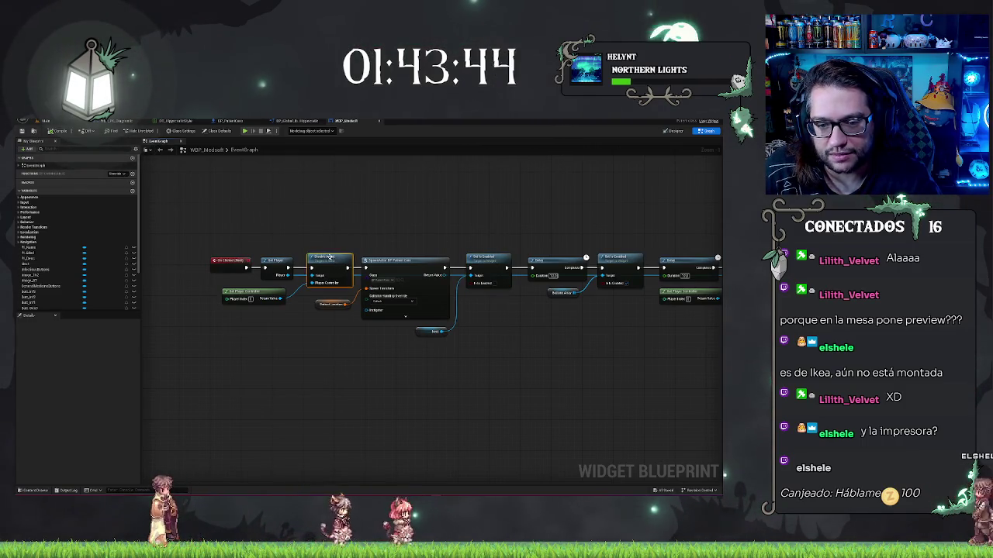
drag(336, 228, 115, 215)
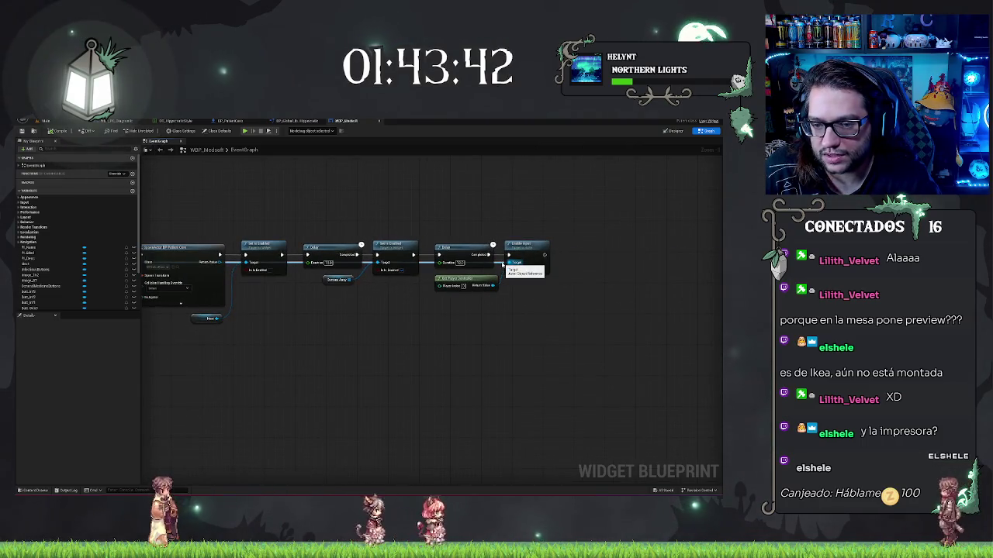
drag(503, 264, 611, 266)
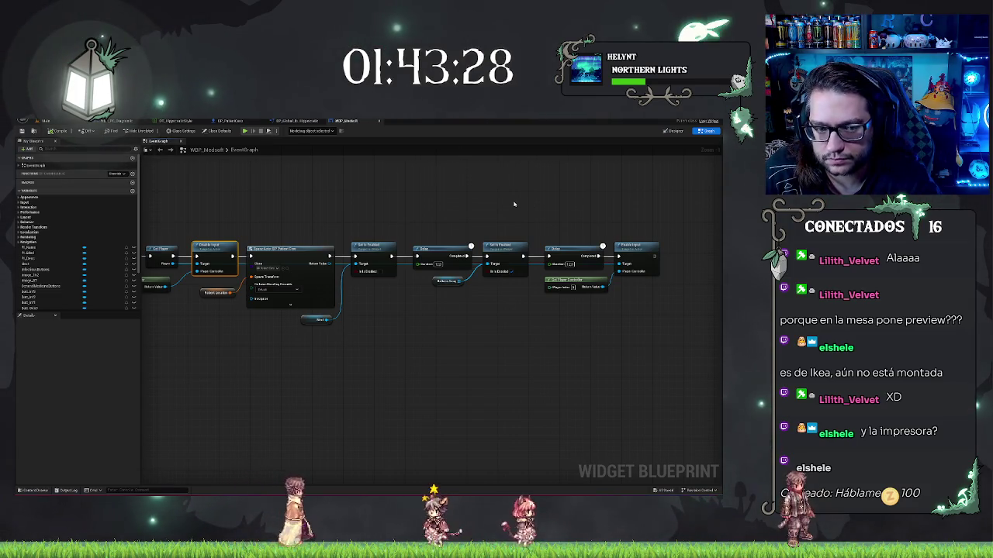
drag(515, 206, 612, 179)
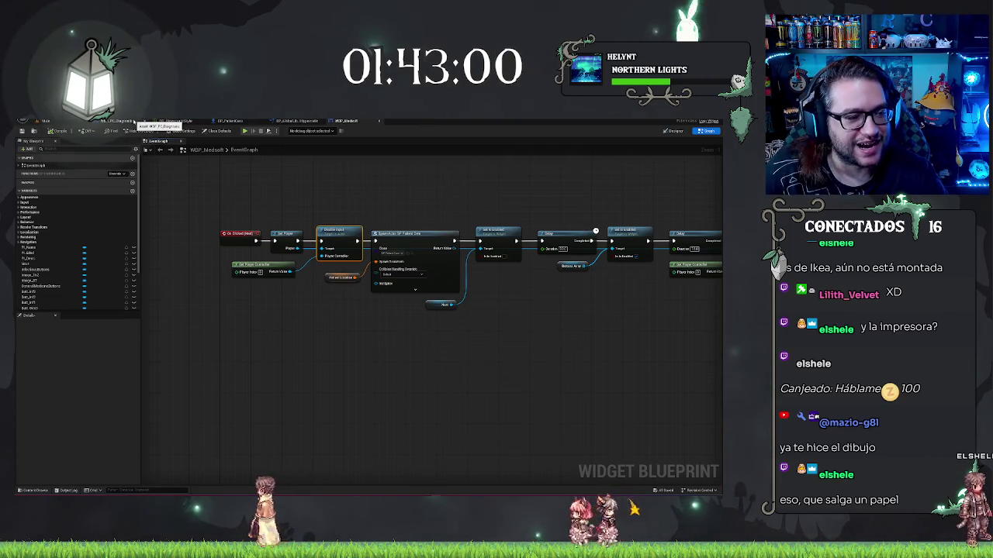
Delete the second Delay before Enable Input, shift those nodes left, and start playing the level
drag(457, 328, 371, 320)
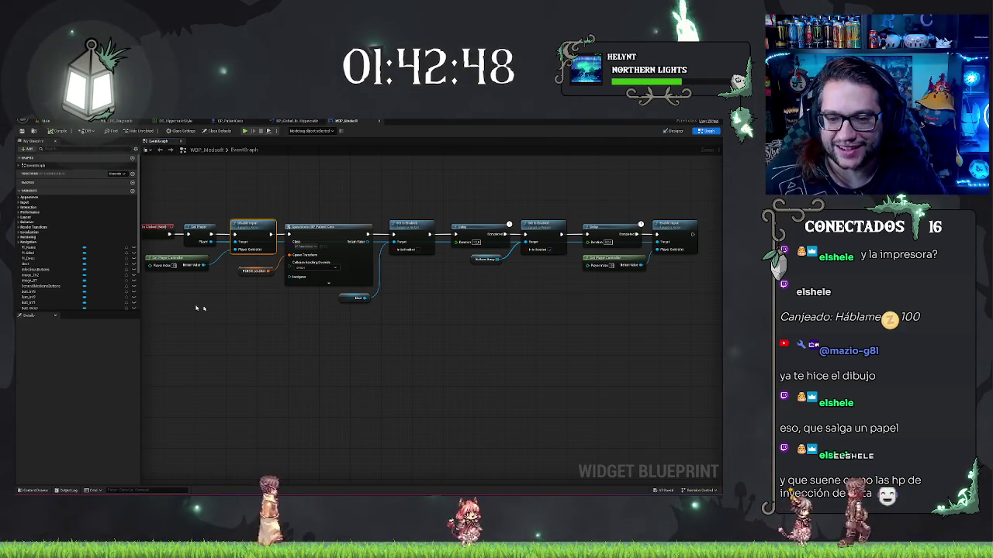
drag(198, 308, 302, 300)
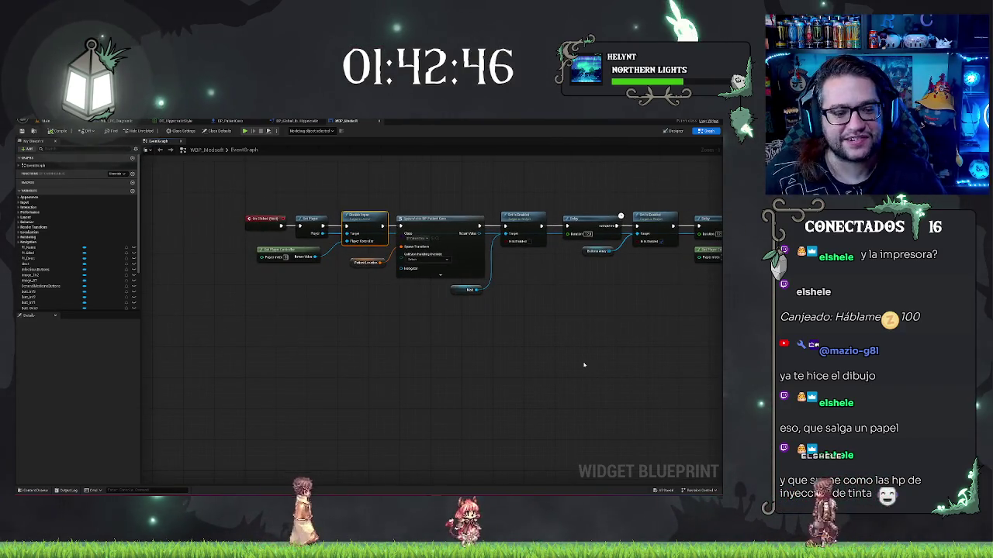
mouse_move(590, 318)
mouse_down()
mouse_move(395, 332)
mouse_move(428, 310)
mouse_up()
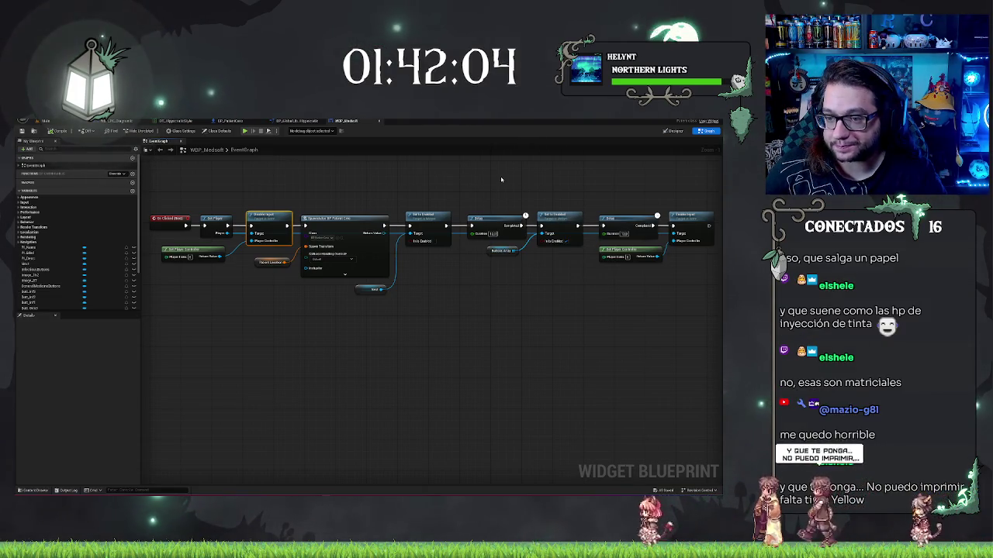
mouse_move(501, 180)
mouse_down()
mouse_move(470, 196)
mouse_move(481, 241)
mouse_up()
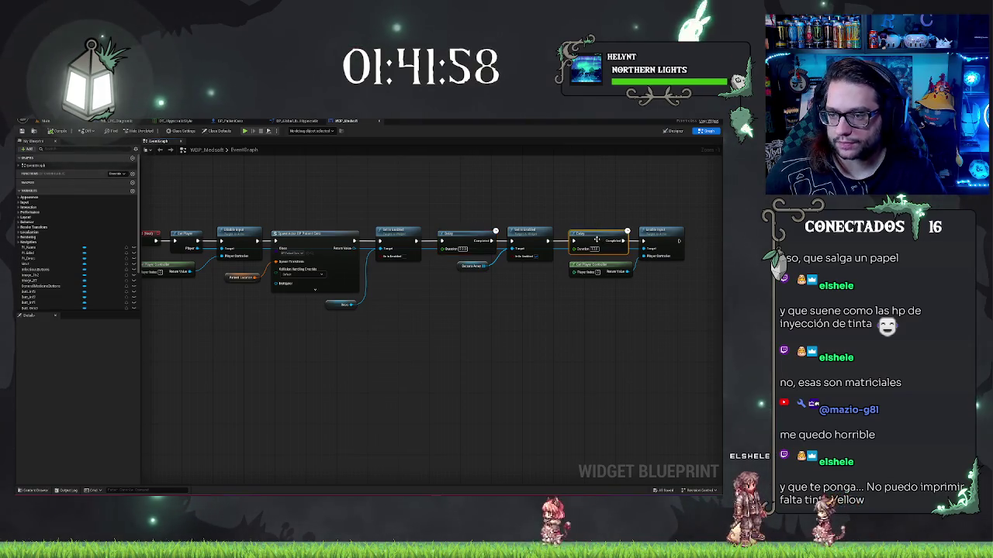
click(598, 233)
key(Delete)
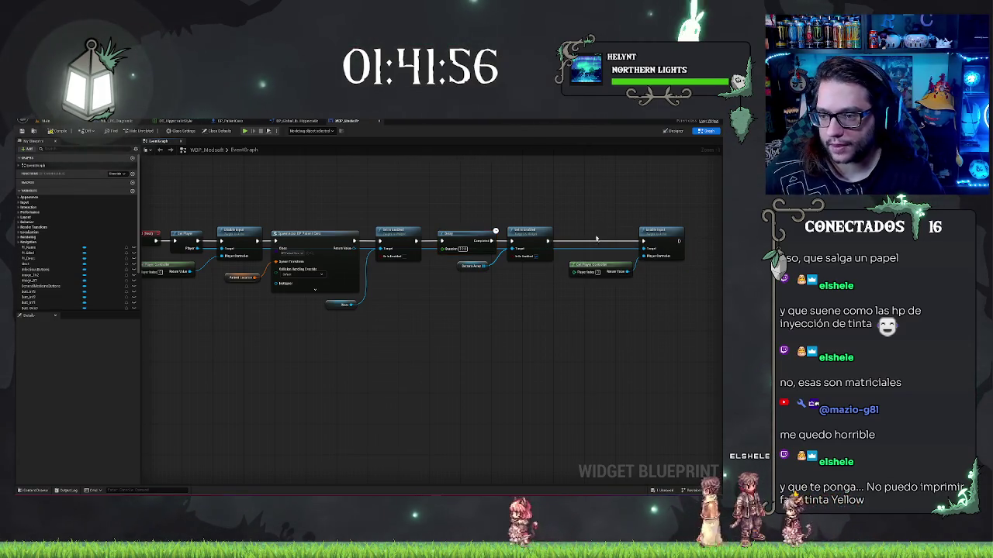
drag(658, 231, 599, 230)
click(572, 210)
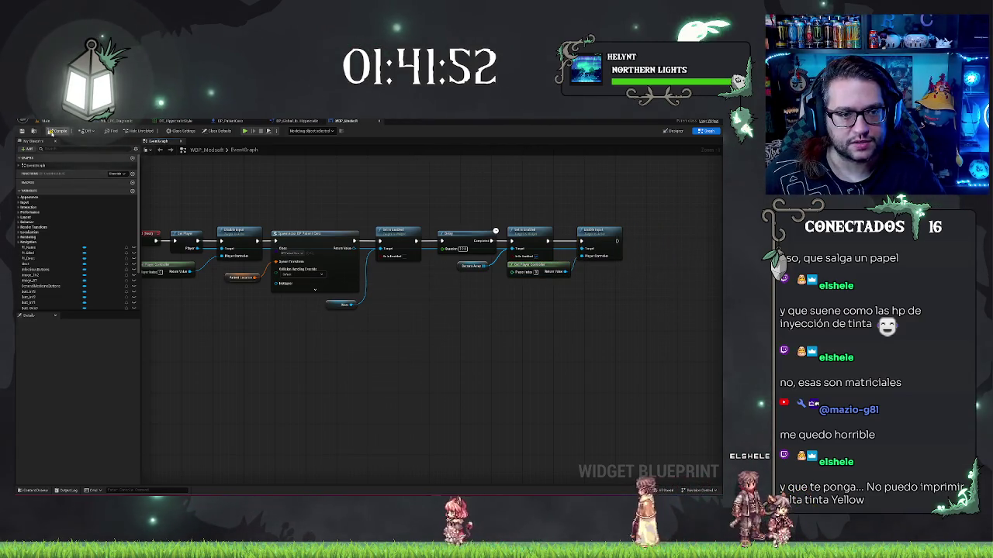
click(43, 121)
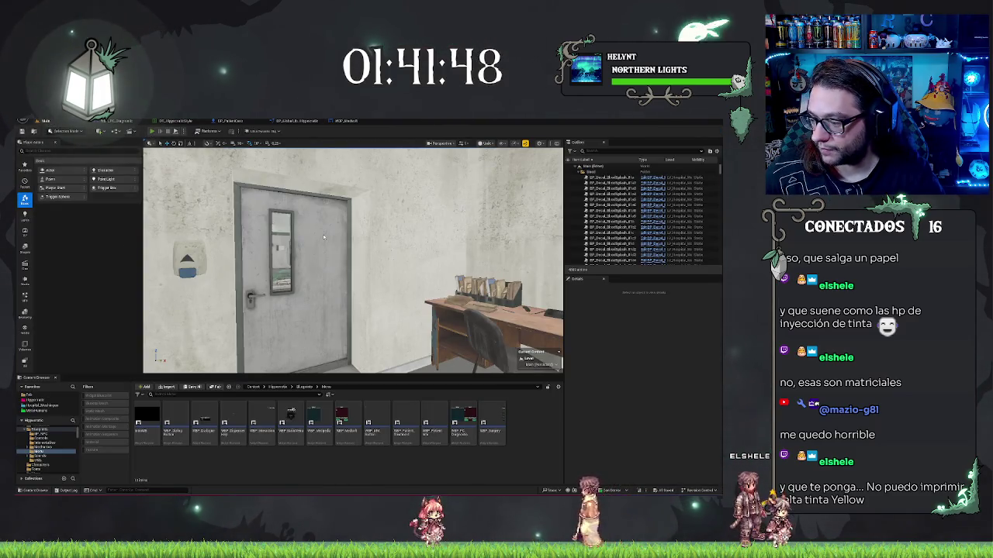
key(alt+p)
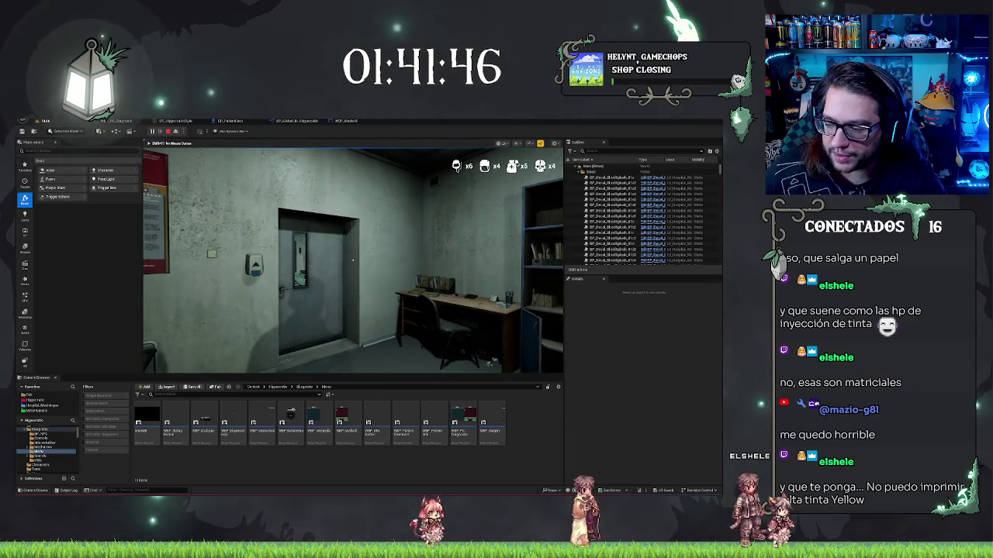
Walk up beside the desk chair and use the monitor to open the MEDSOFT patient screen
key(w)
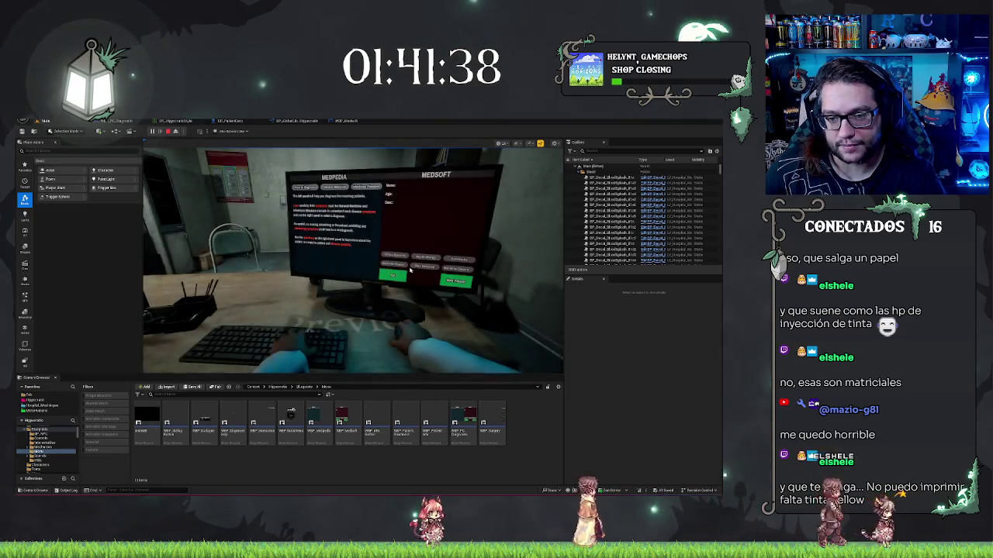
click(405, 269)
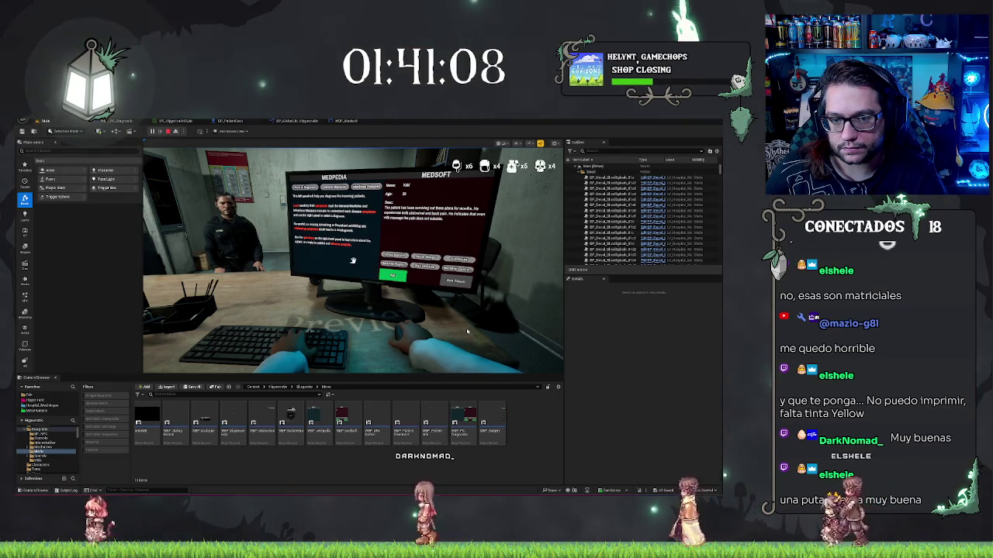
Advance the play-test past the current Medsoft patient screen, leaving the room's chair empty
click(393, 274)
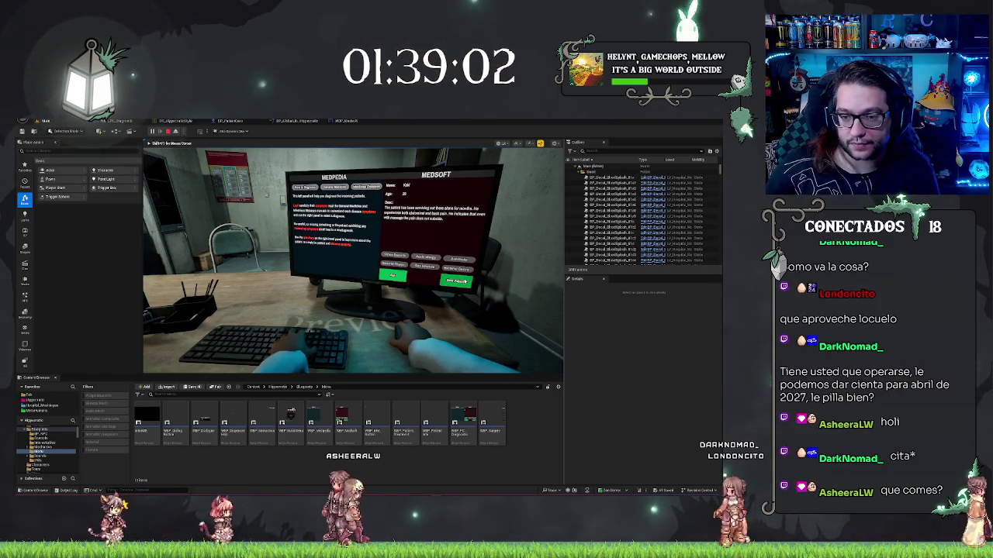
Load the next patient's name and details into the in-game Medsoft record
click(393, 274)
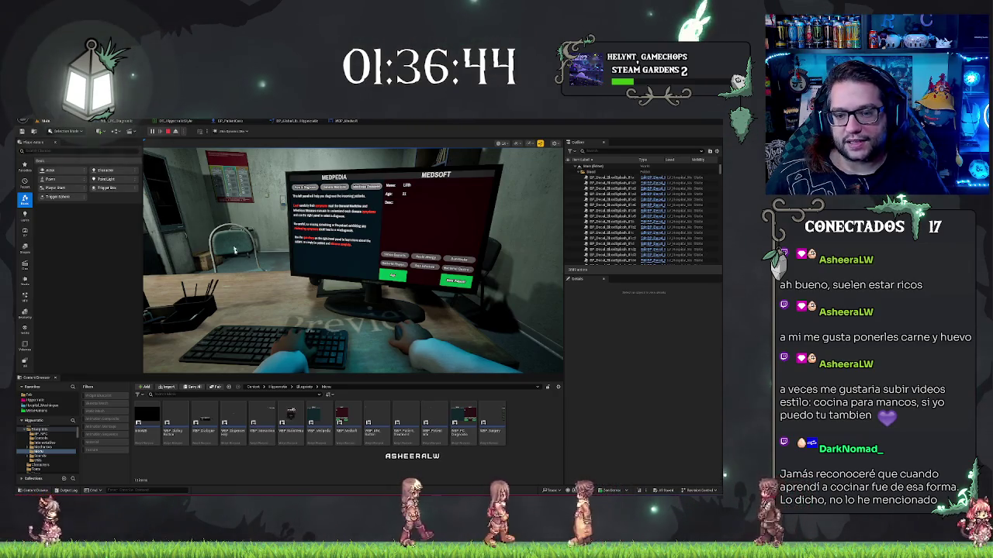
Stop the play-test, open WBP_Medsoft's event graph and wire an Ask getter into Set Is Enabled
key(Escape)
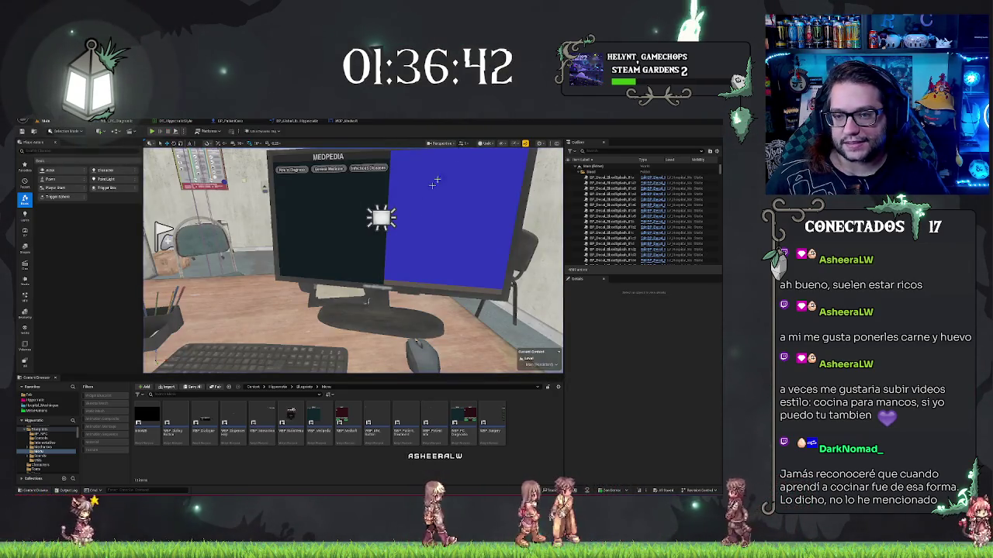
click(339, 122)
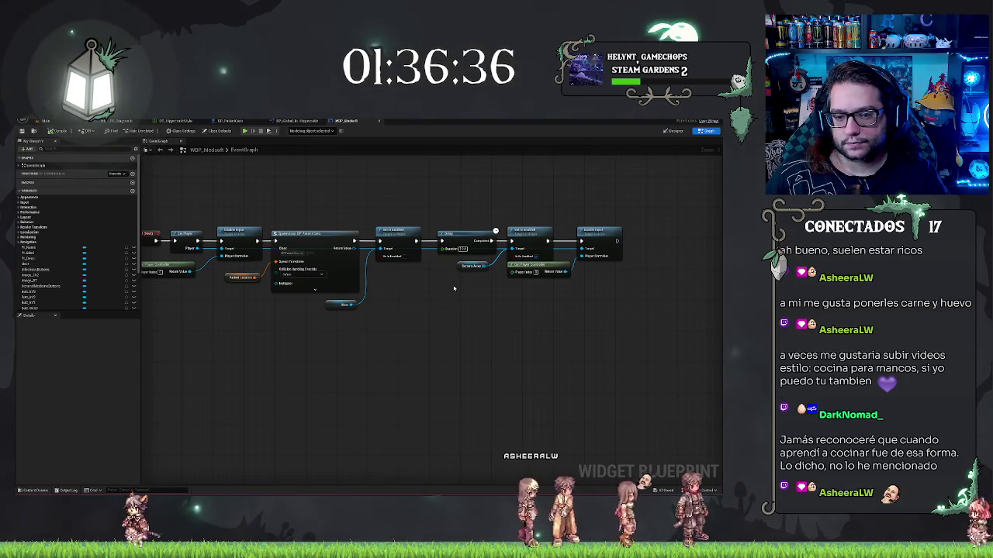
scroll(62, 260, down, 2)
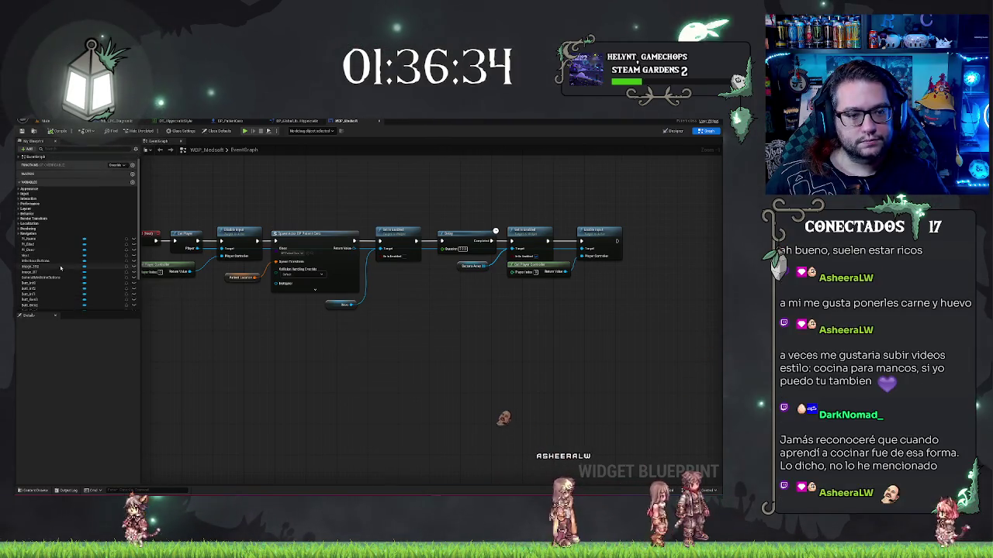
mouse_move(25, 297)
mouse_down()
mouse_move(457, 305)
mouse_move(543, 253)
mouse_move(511, 256)
mouse_up()
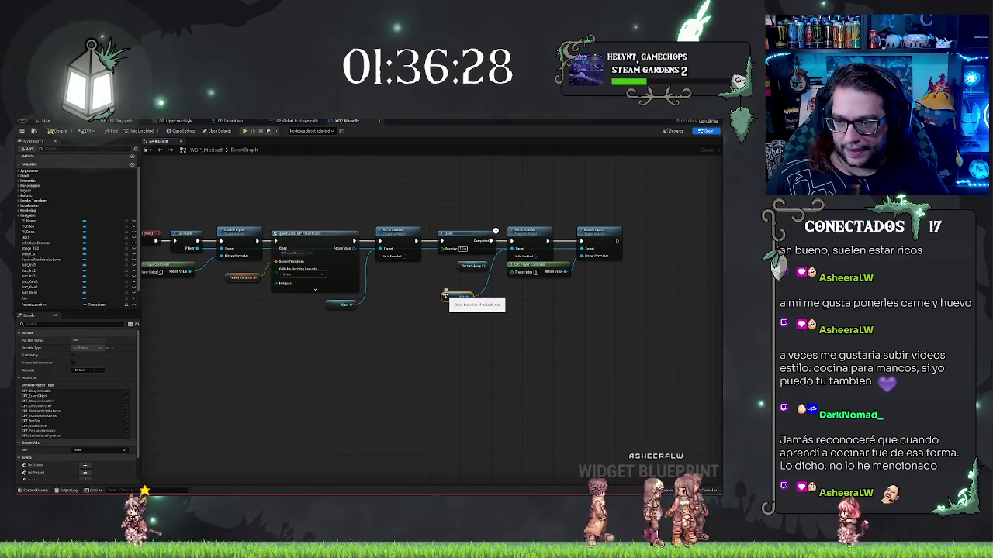
key(ctrl+z)
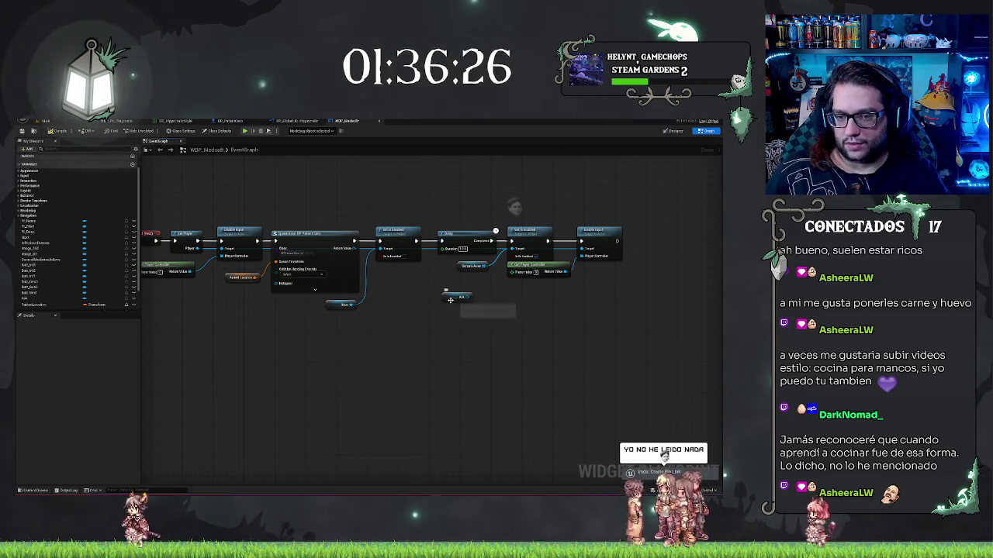
drag(465, 297, 380, 256)
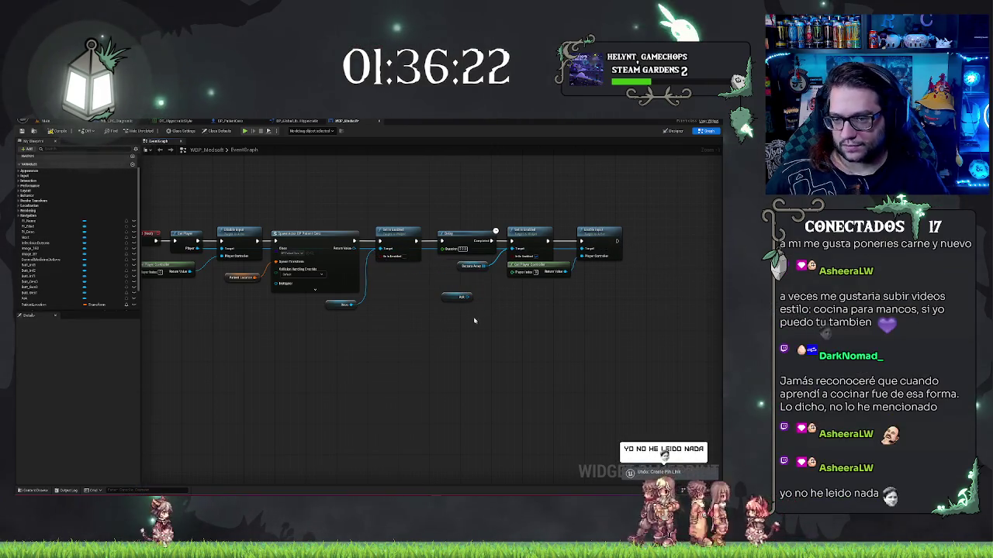
Add another Ask-driven Set Is Enabled node and insert it before Enable Input
mouse_move(588, 204)
mouse_down()
mouse_move(551, 212)
mouse_move(597, 315)
mouse_up()
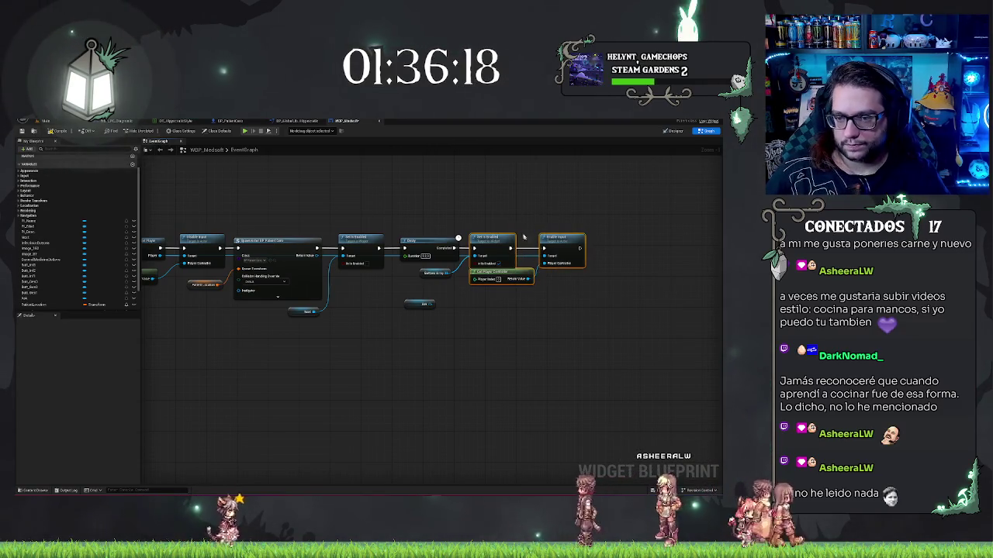
drag(525, 255, 529, 256)
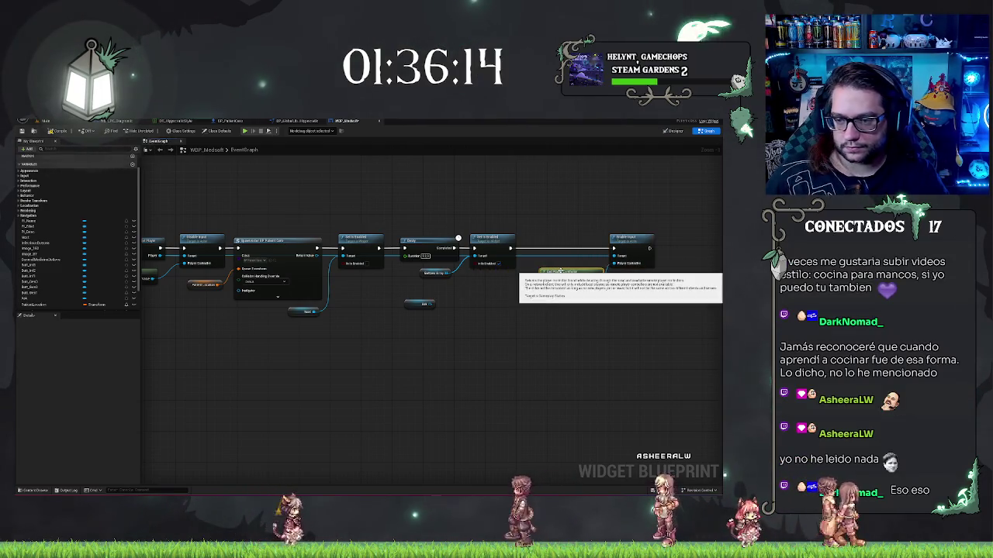
drag(562, 278, 562, 289)
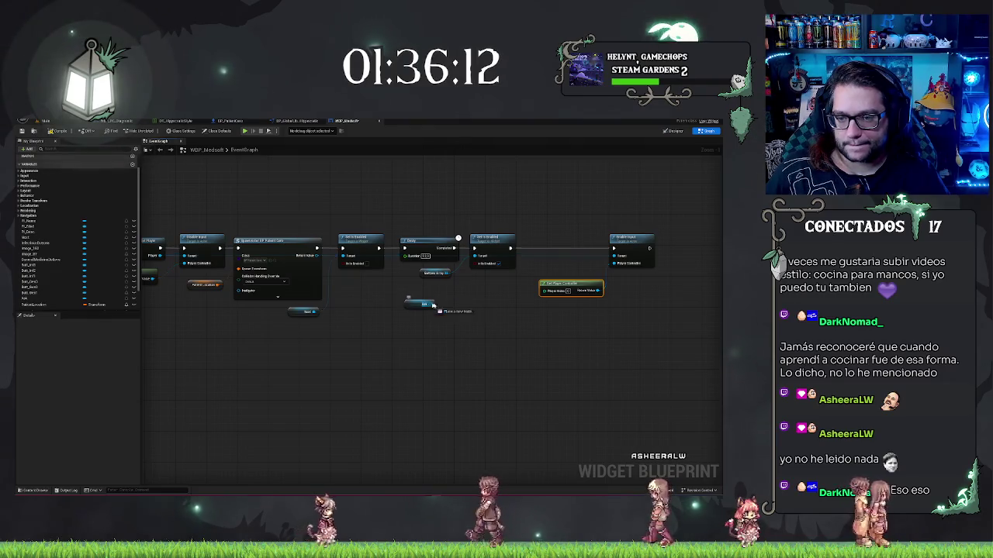
drag(431, 303, 455, 299)
text(collisionenabled)
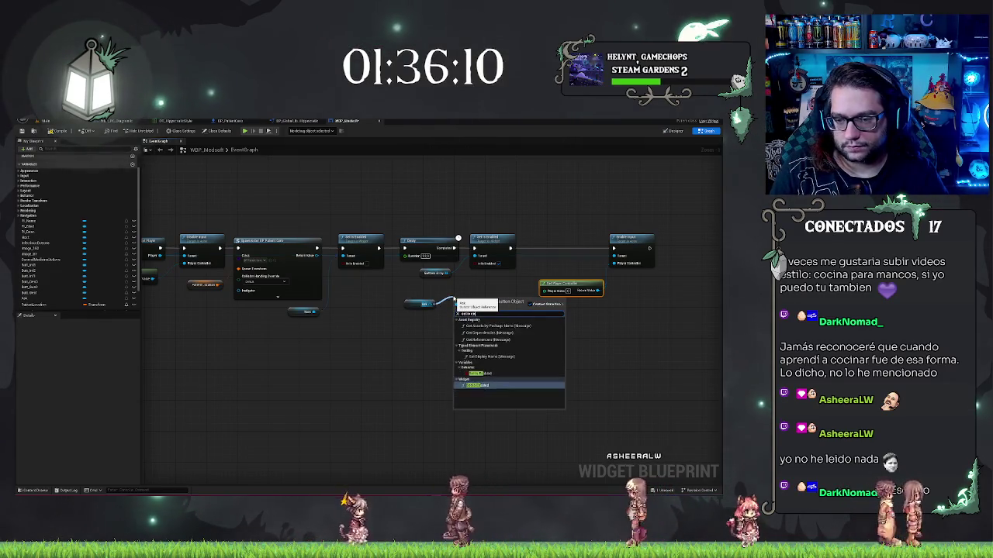
key(Return)
mouse_move(474, 299)
mouse_down()
mouse_move(539, 236)
mouse_move(545, 248)
mouse_up()
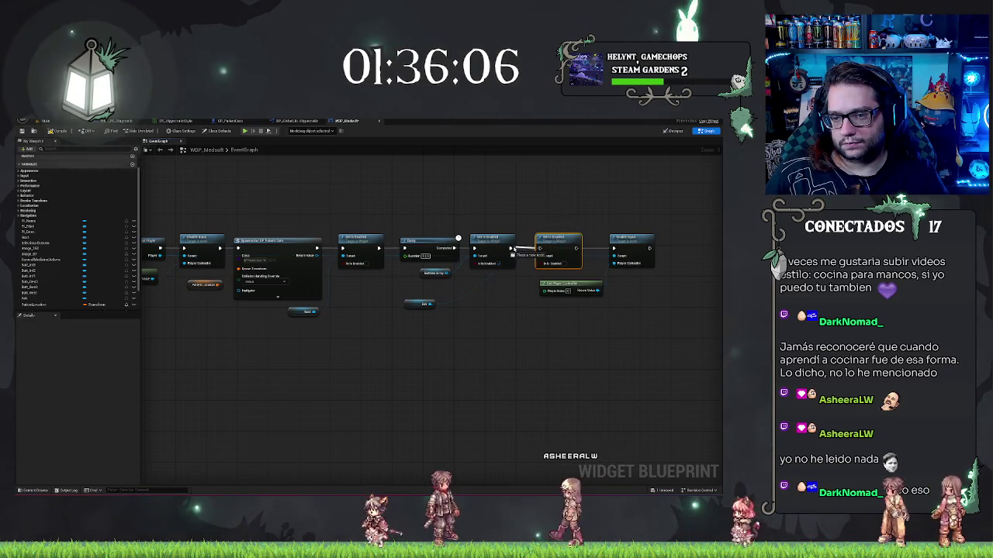
drag(601, 290, 614, 263)
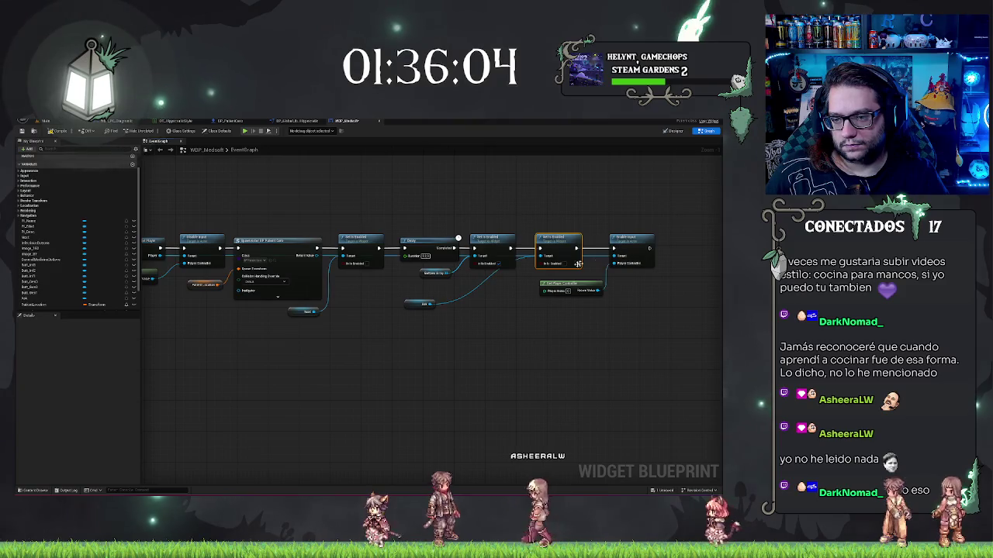
mouse_move(539, 263)
mouse_down()
mouse_move(432, 303)
mouse_move(488, 273)
mouse_up()
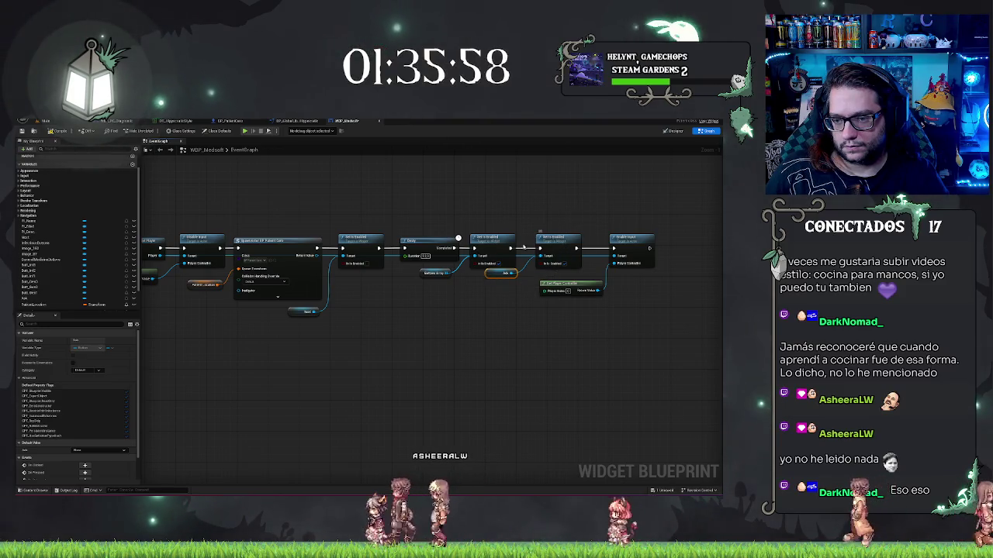
click(568, 235)
Paste a copy of the Ask Set Is Enabled setup beside the existing chain and check its variable
scroll(439, 201, down, 5)
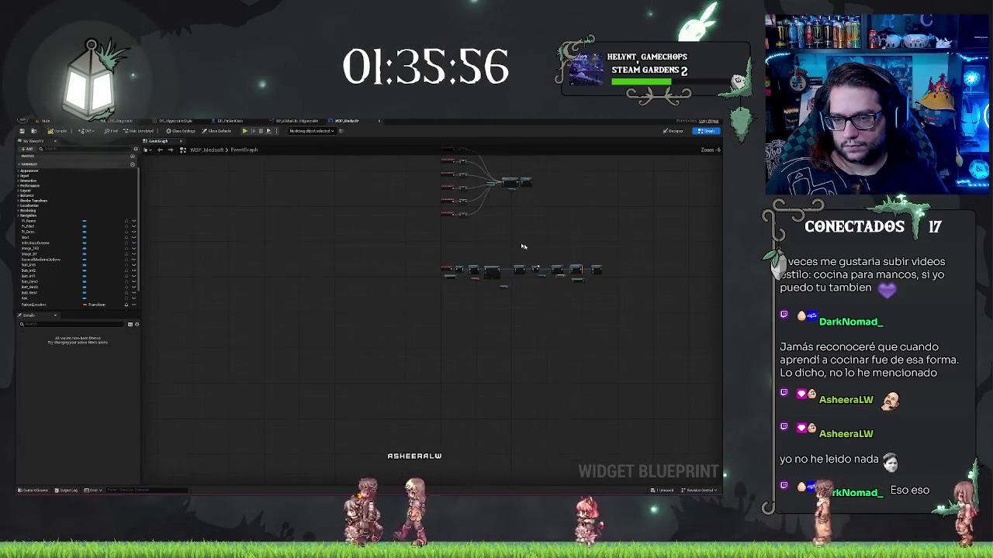
scroll(541, 275, up, 3)
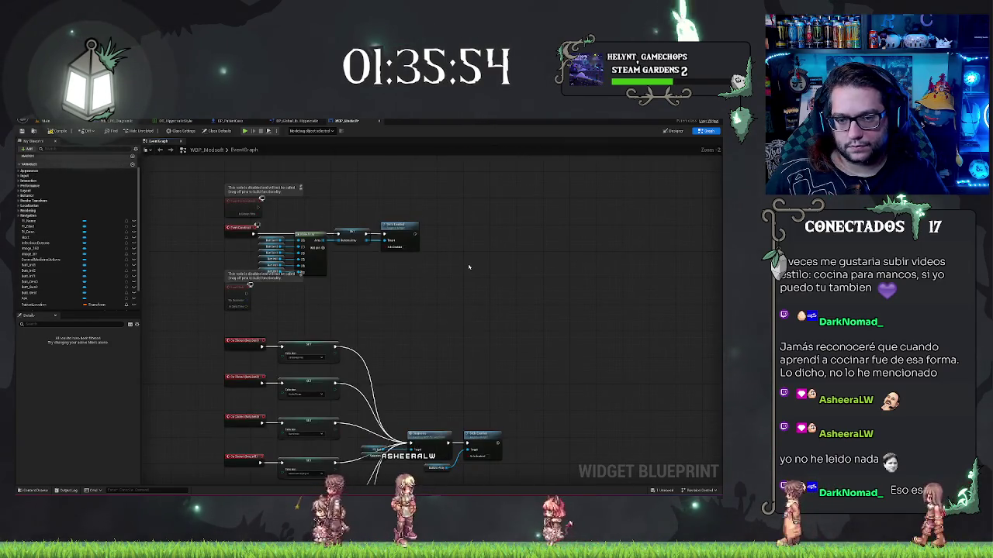
key(ctrl+v)
drag(516, 212, 456, 227)
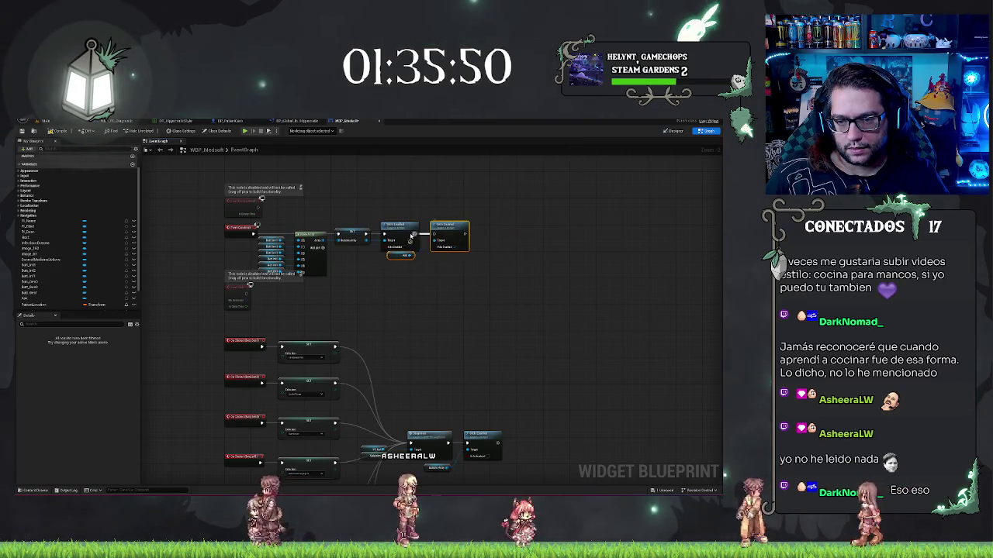
click(377, 260)
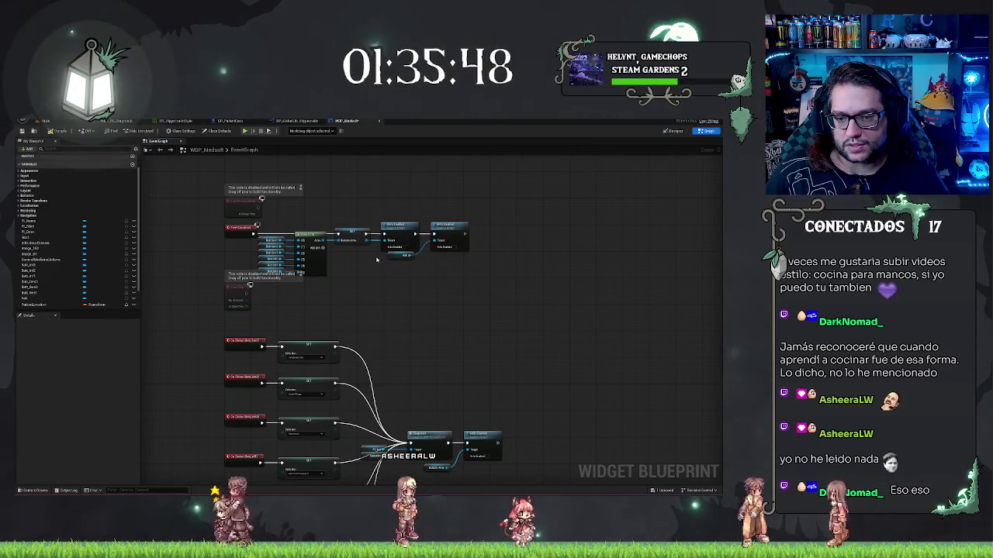
click(393, 256)
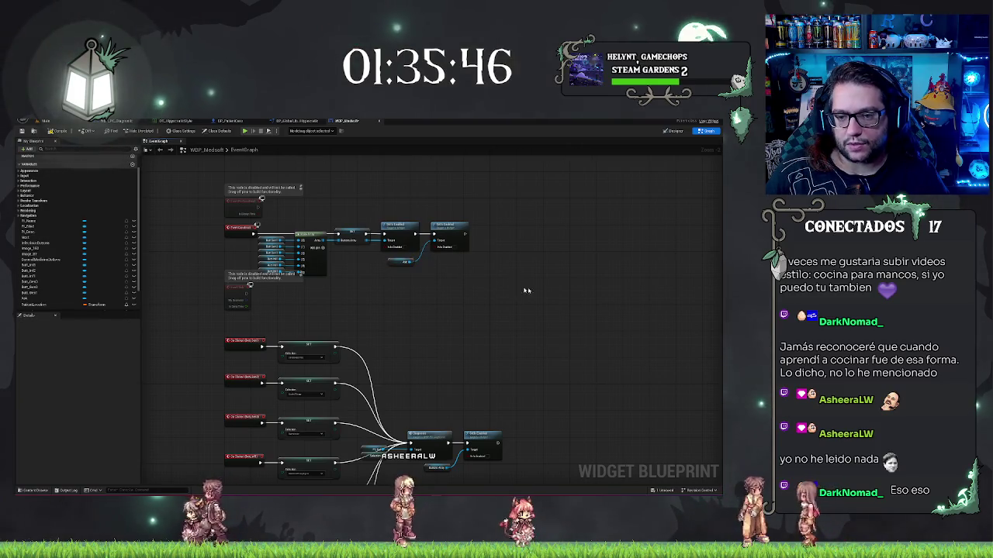
scroll(541, 290, down, 5)
scroll(548, 215, up, 5)
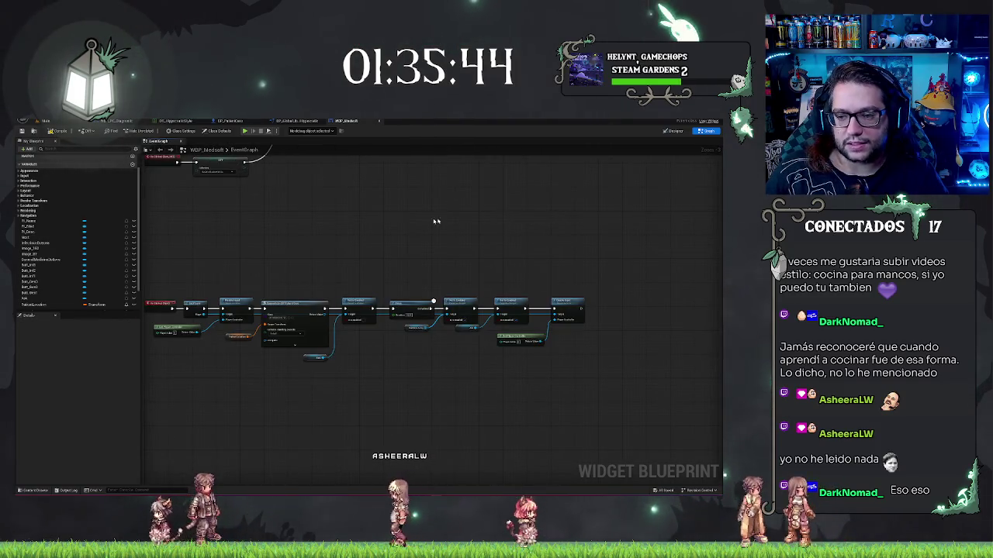
Paste another Ask Set Is Enabled after the diagnosis-selection OnClicked chain, then return to the level
drag(548, 215, 657, 214)
scroll(605, 276, down, 3)
scroll(394, 262, up, 3)
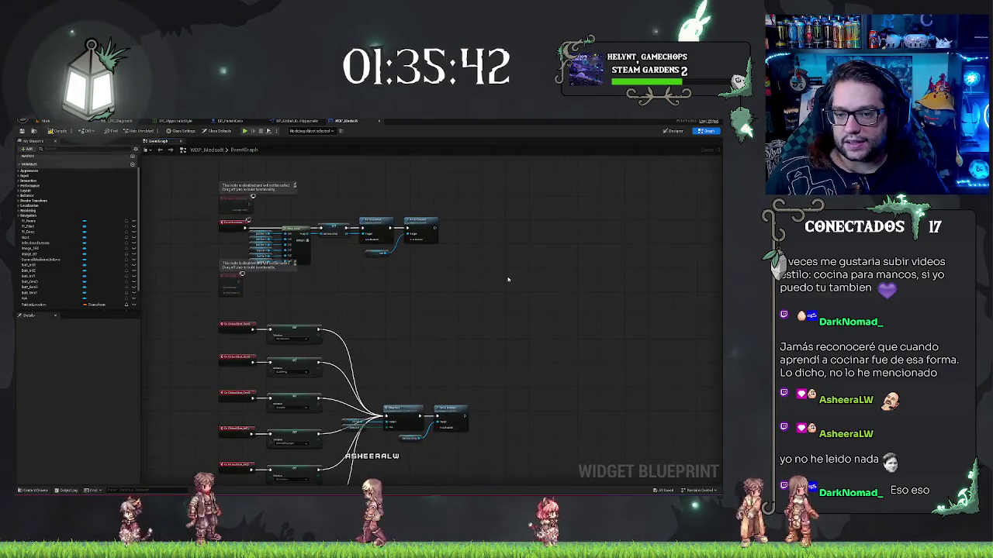
click(388, 255)
click(416, 259)
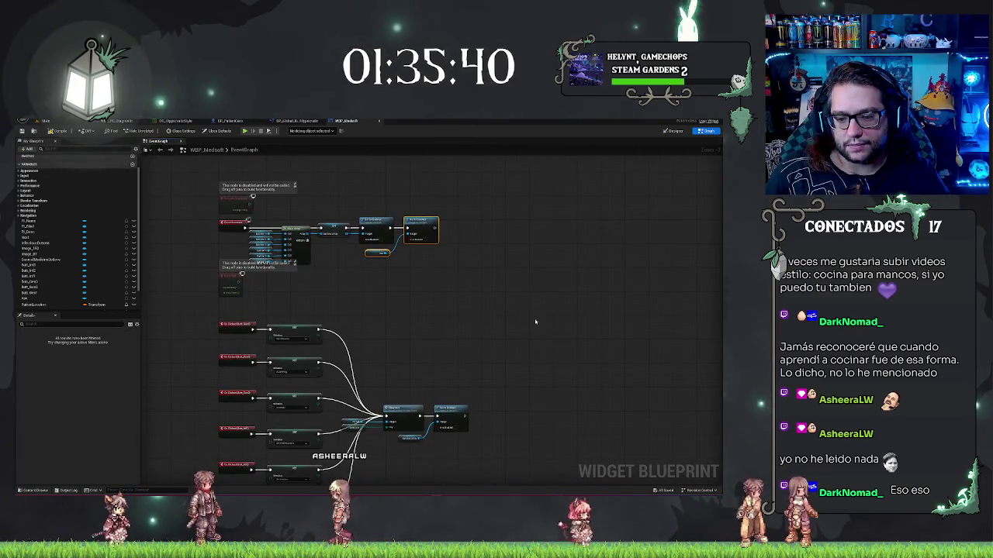
scroll(481, 233, down, 3)
scroll(535, 256, up, 3)
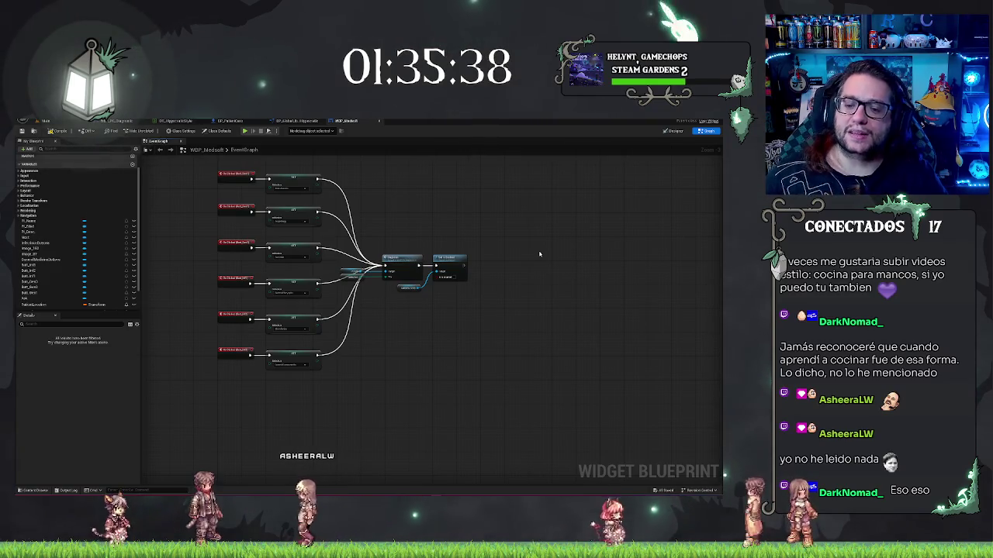
scroll(512, 272, up, 2)
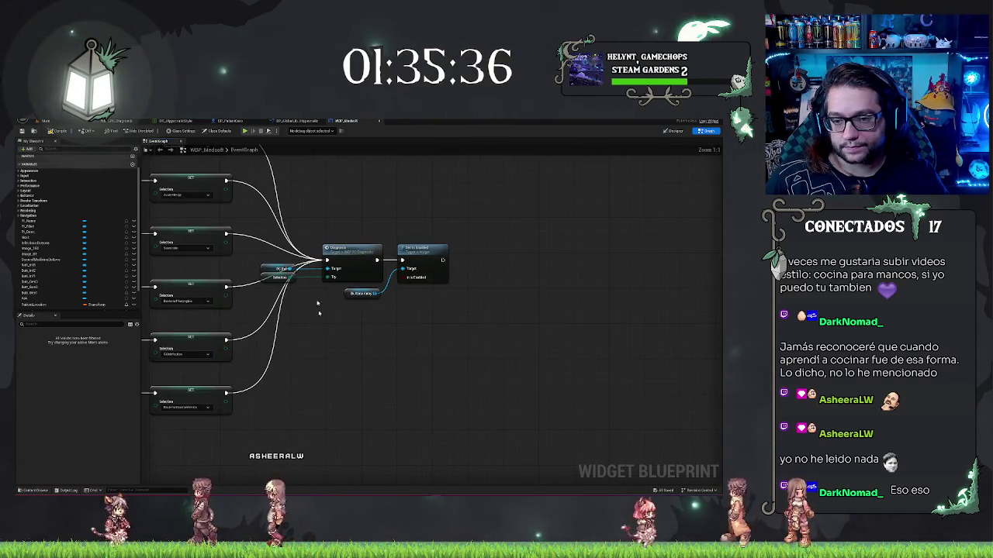
key(ctrl+v)
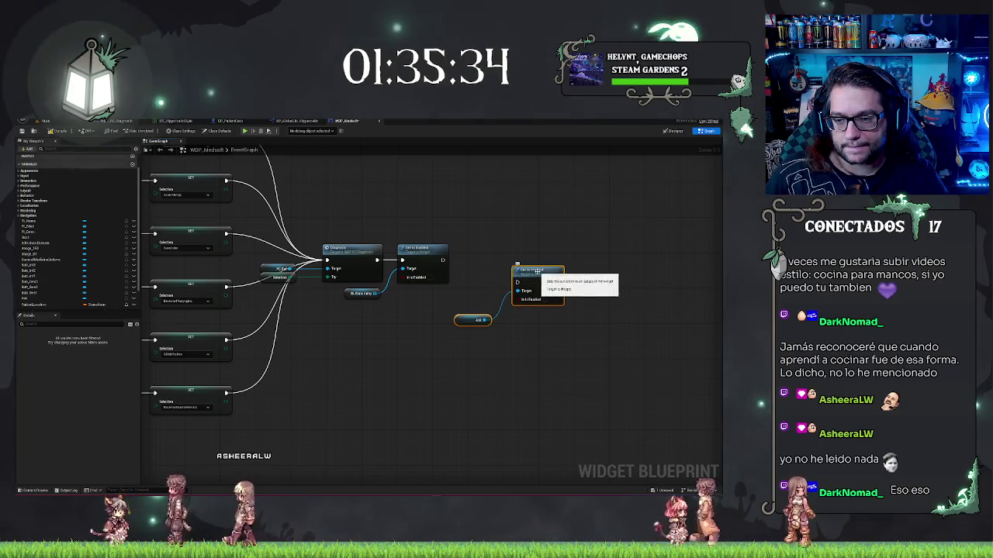
mouse_move(525, 275)
mouse_down()
mouse_move(485, 257)
mouse_move(430, 261)
mouse_up()
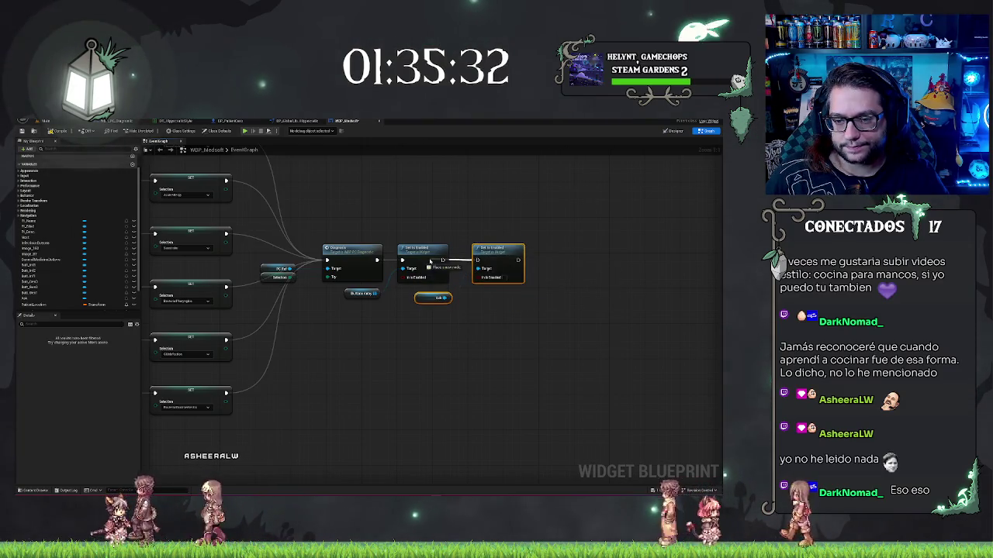
click(44, 121)
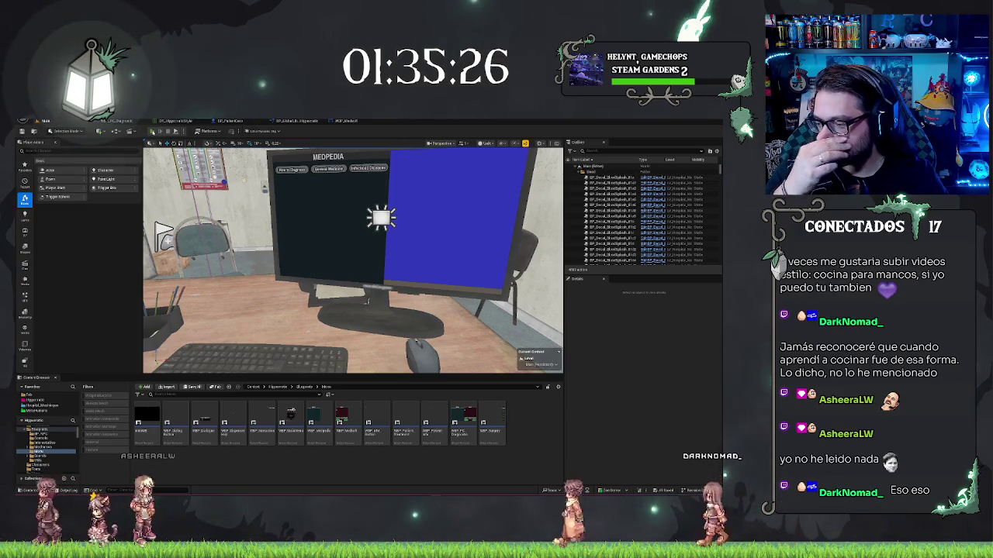
Start Play In Editor with Alt+P to bring up the in-game Medsoft monitor
key(alt+p)
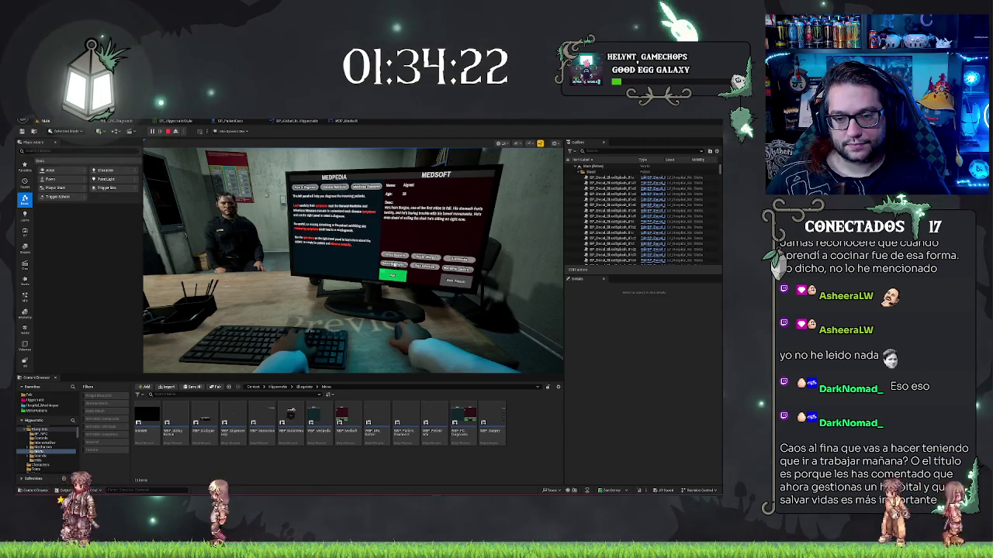
Switch Medpedia between its first article, how-to-diagnose instructions and second article pages
click(305, 187)
click(305, 187)
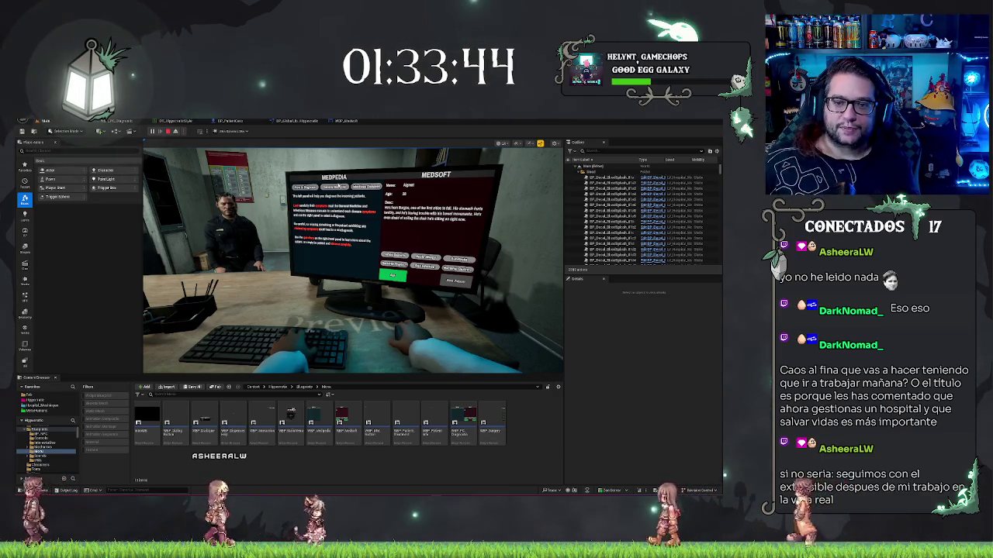
click(336, 188)
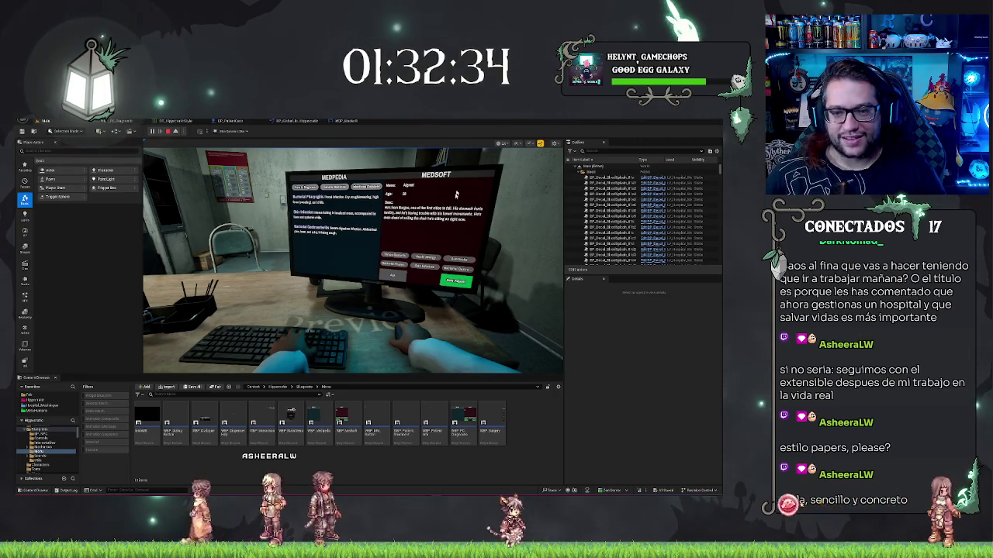
Browse Medpedia's second and third disease-list pages in-game, then stop the play session
click(392, 277)
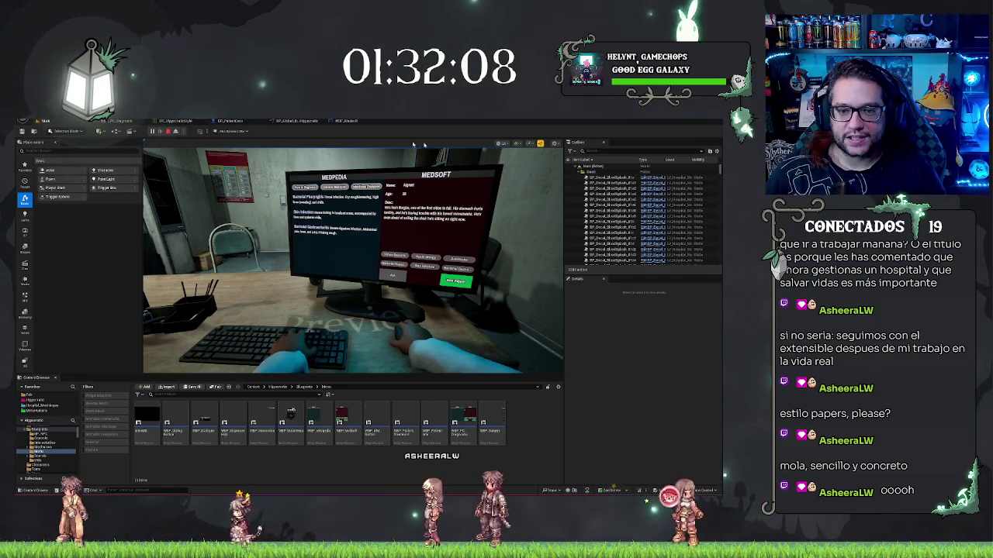
scroll(333, 225, down, 3)
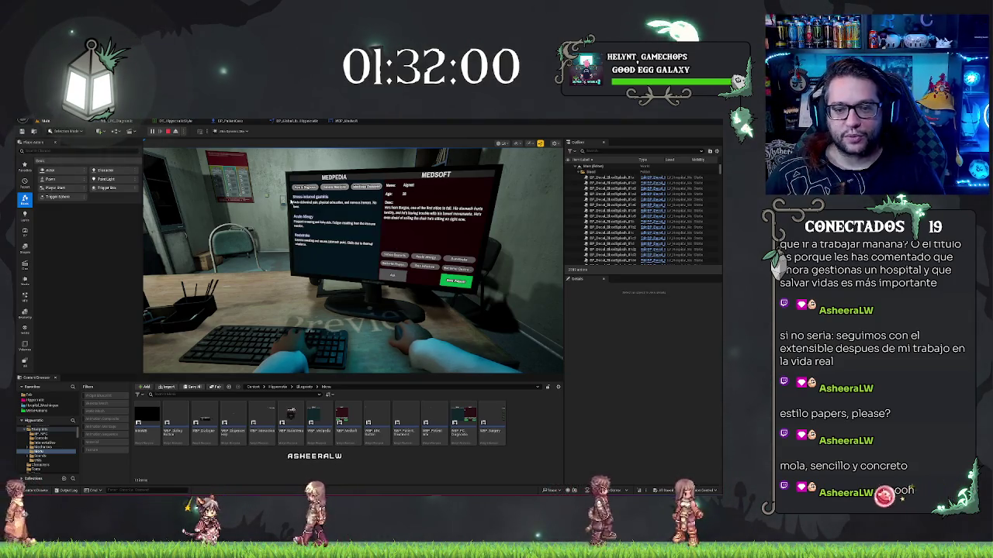
click(365, 187)
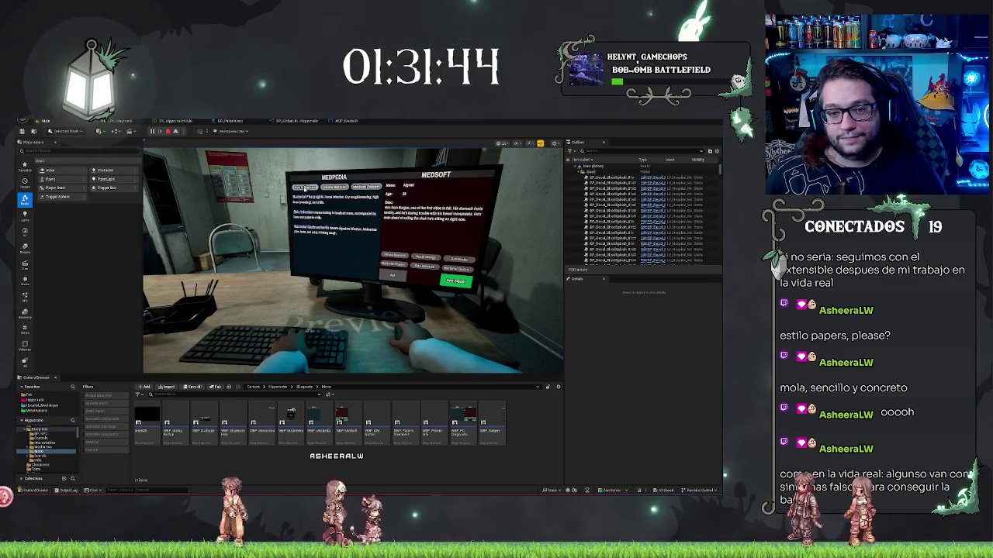
click(335, 186)
click(366, 187)
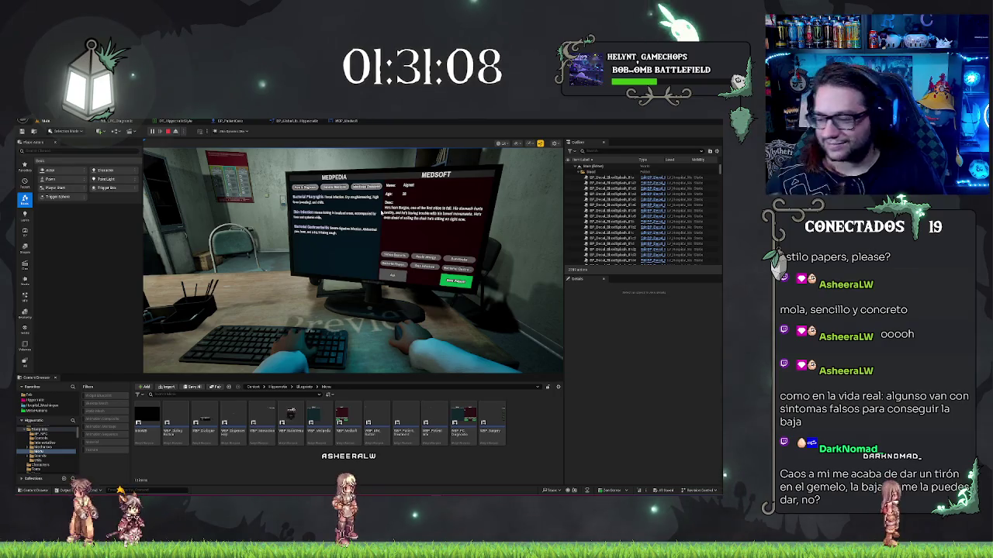
key(Escape)
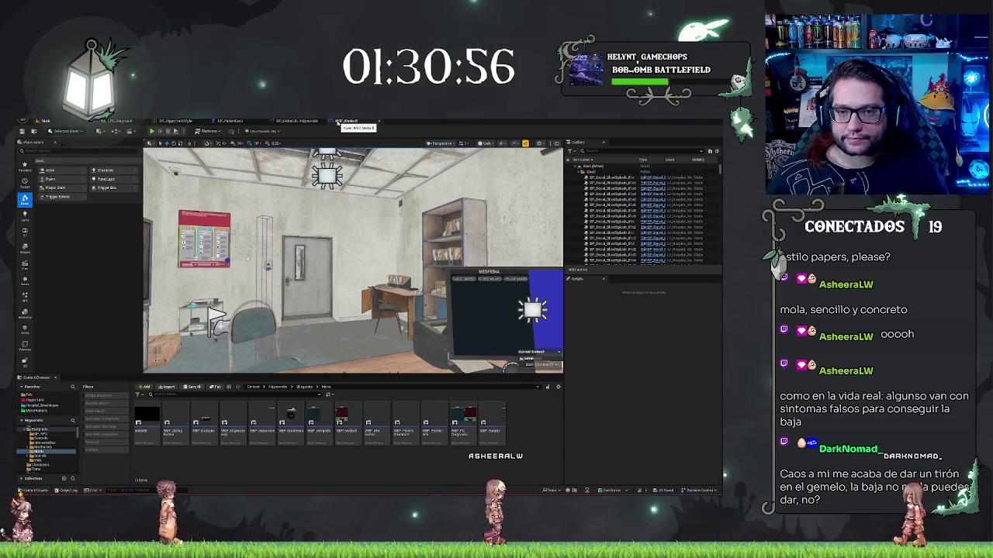
Check WBP_Medsoft's graph briefly, then open BP_Global_Library_Hippocratic's UpdatePC_Info function graph
click(338, 122)
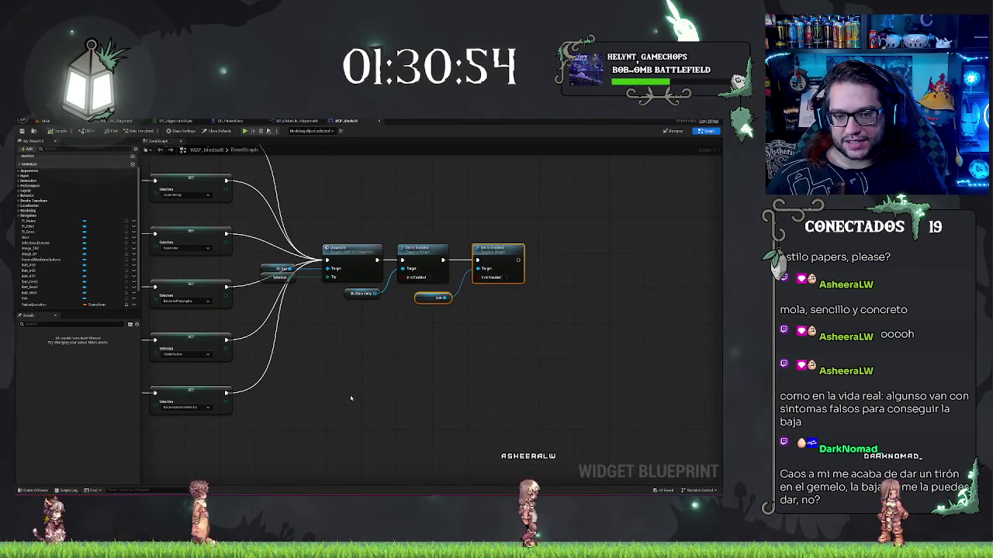
right_click(347, 287)
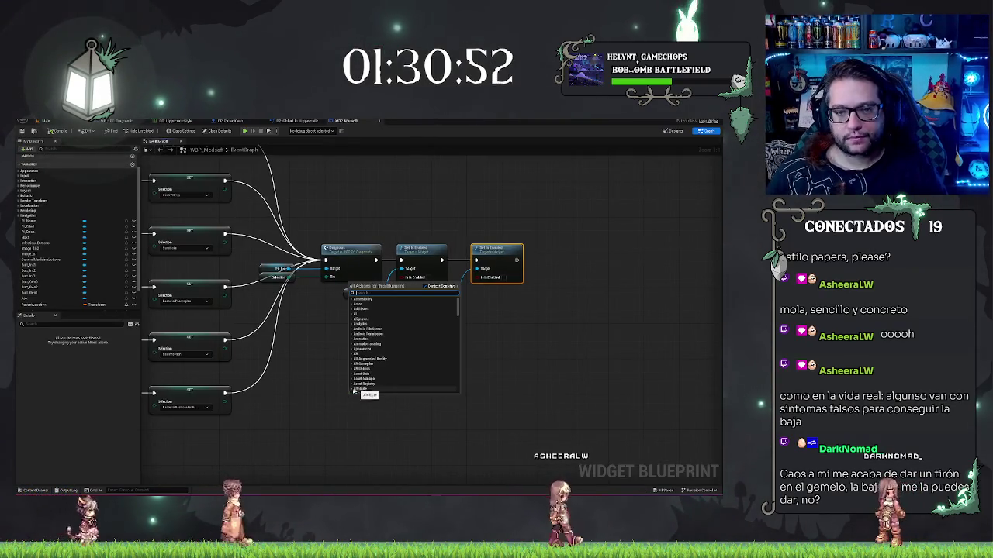
click(303, 365)
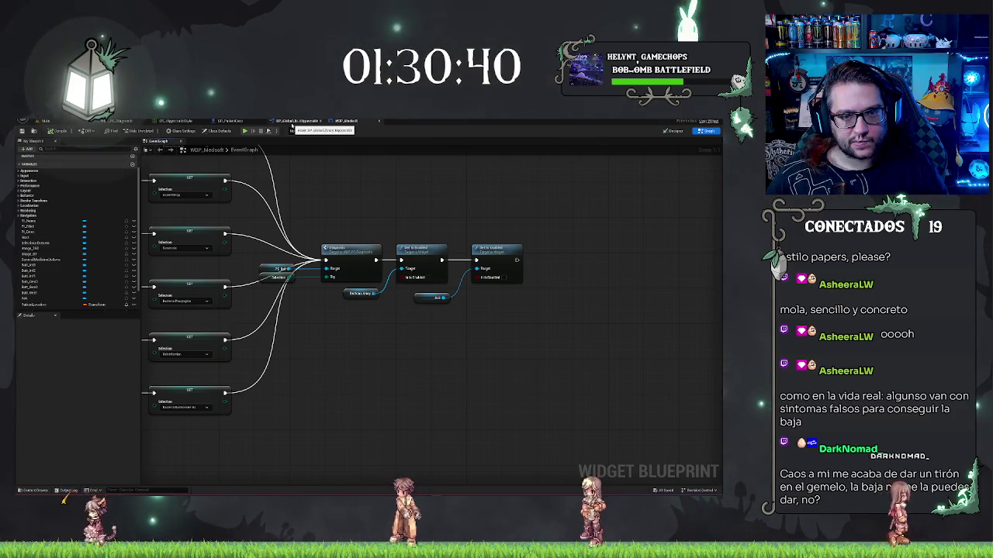
scroll(115, 249, down, 3)
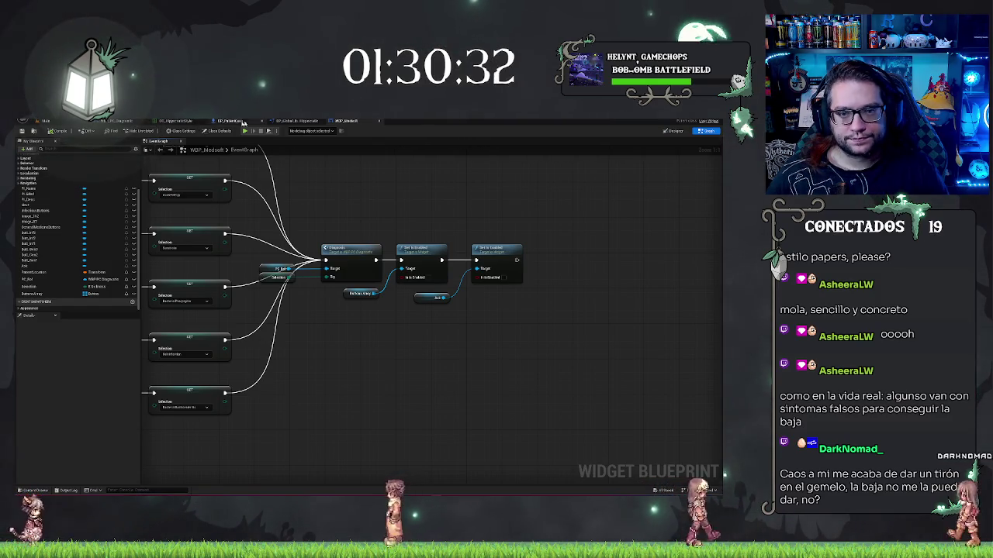
click(295, 121)
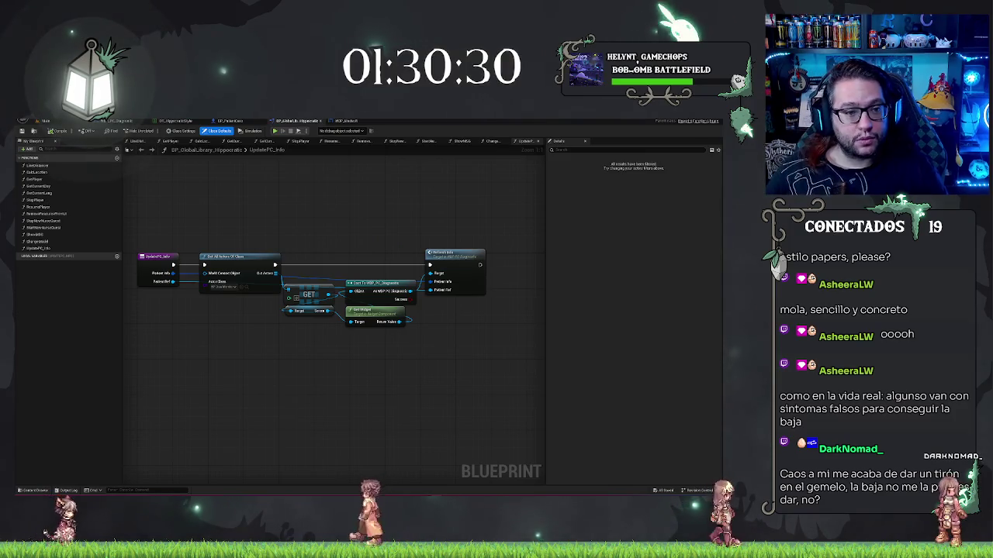
Add an Actor Object Reference input parameter to the ChangeModel function's entry node
click(492, 140)
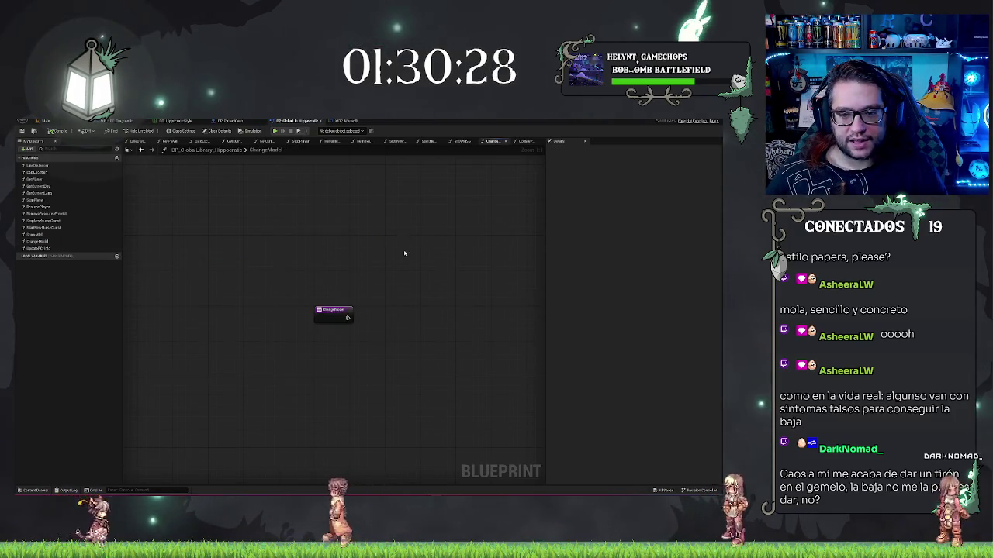
drag(405, 253, 243, 243)
click(217, 248)
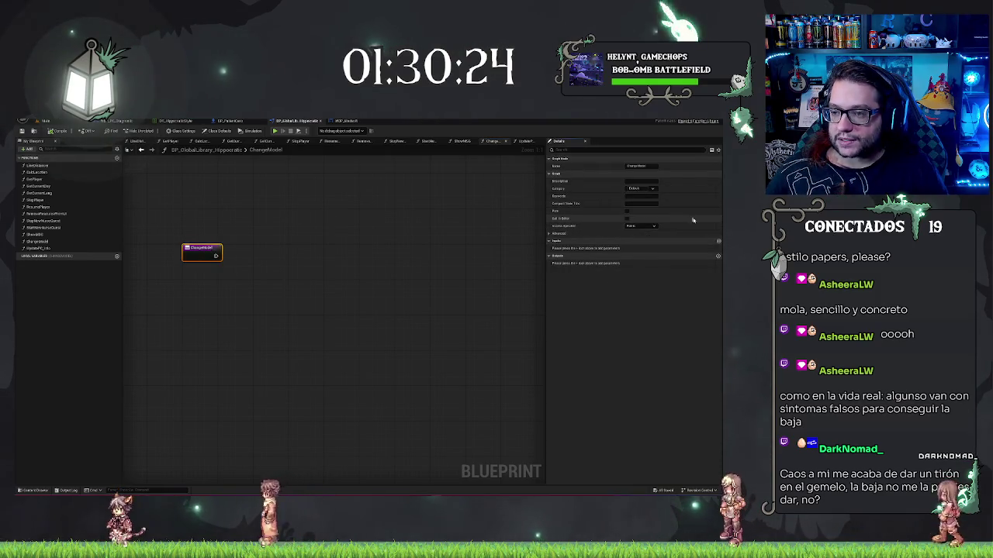
click(718, 241)
click(641, 248)
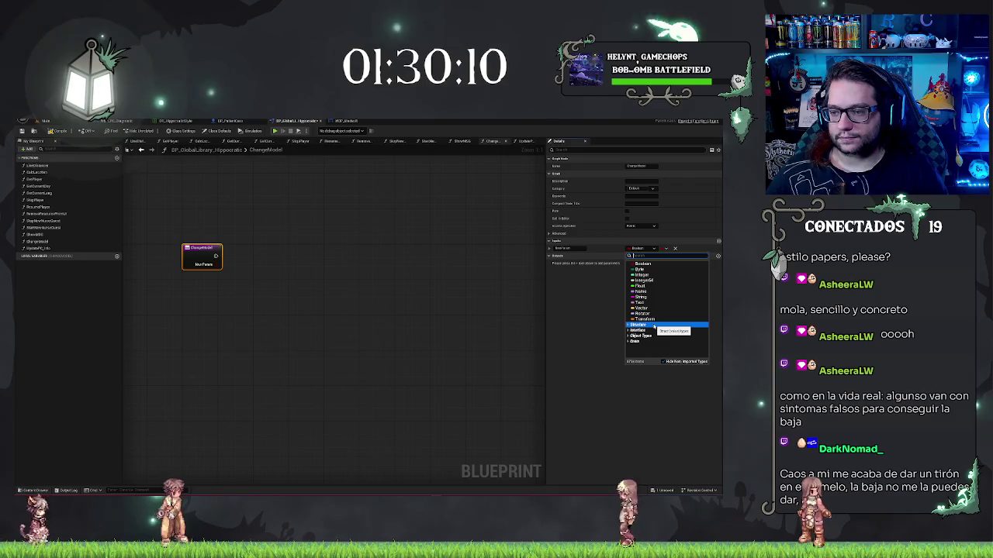
click(659, 256)
text(actor)
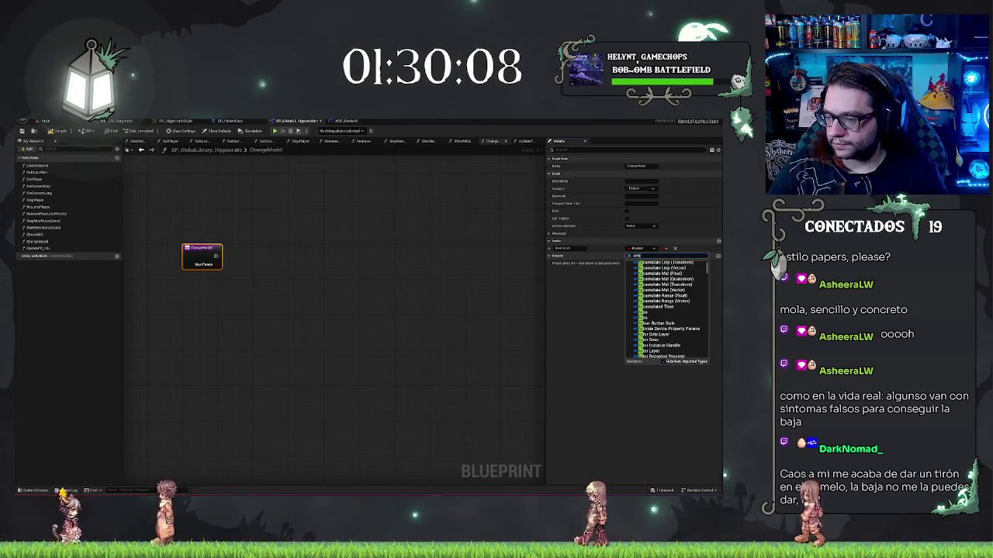
mouse_move(655, 312)
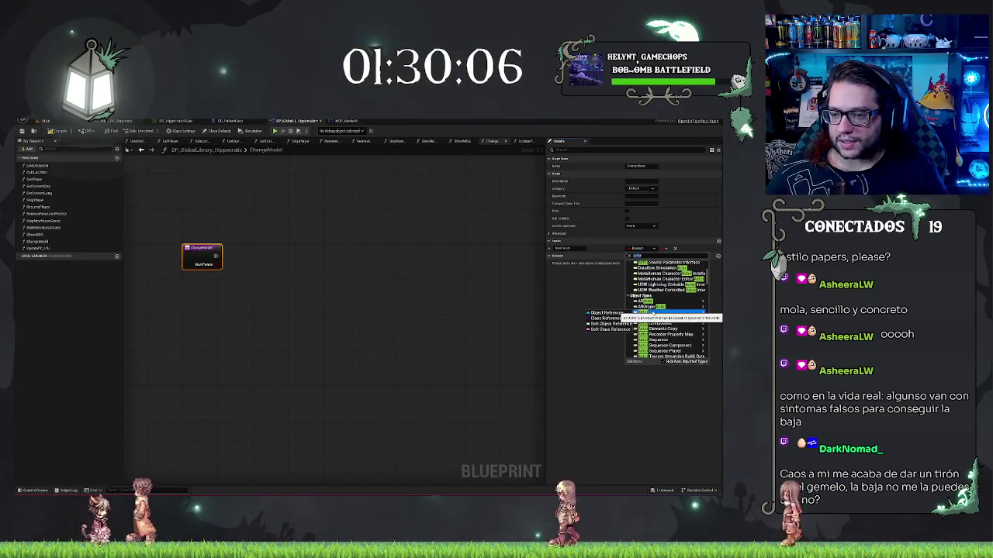
click(605, 301)
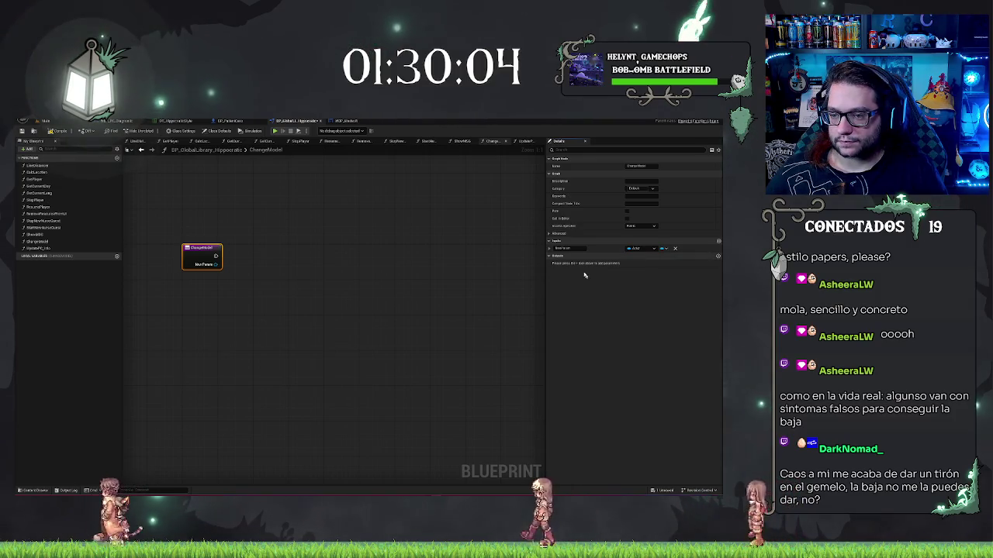
Rename the new ChangeModel input to 'Actor to Change'
click(564, 248)
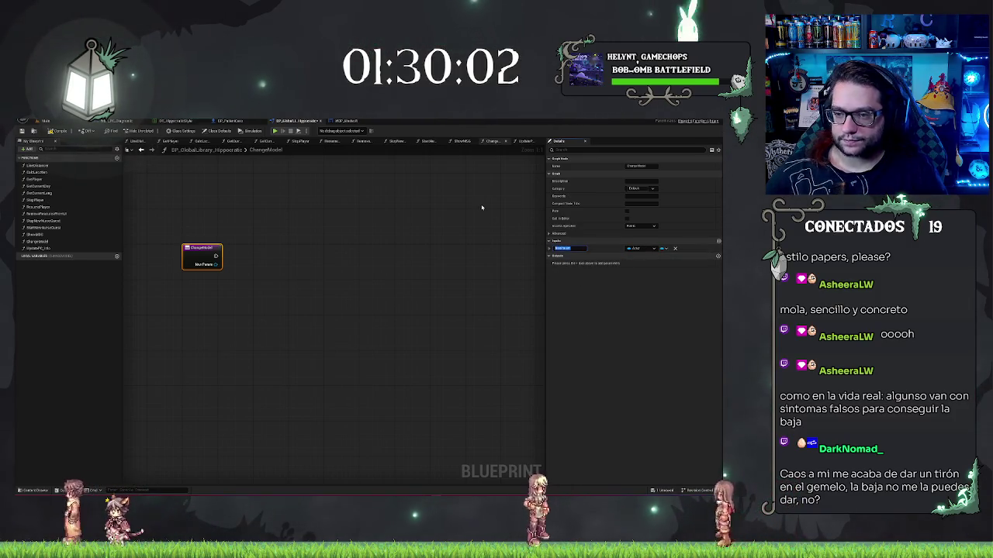
text(ac)
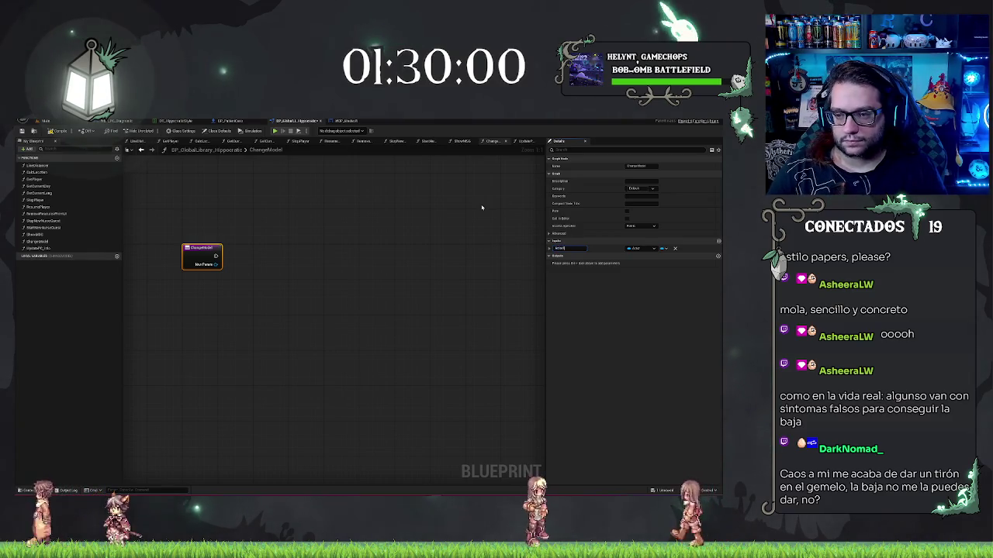
text(Change)
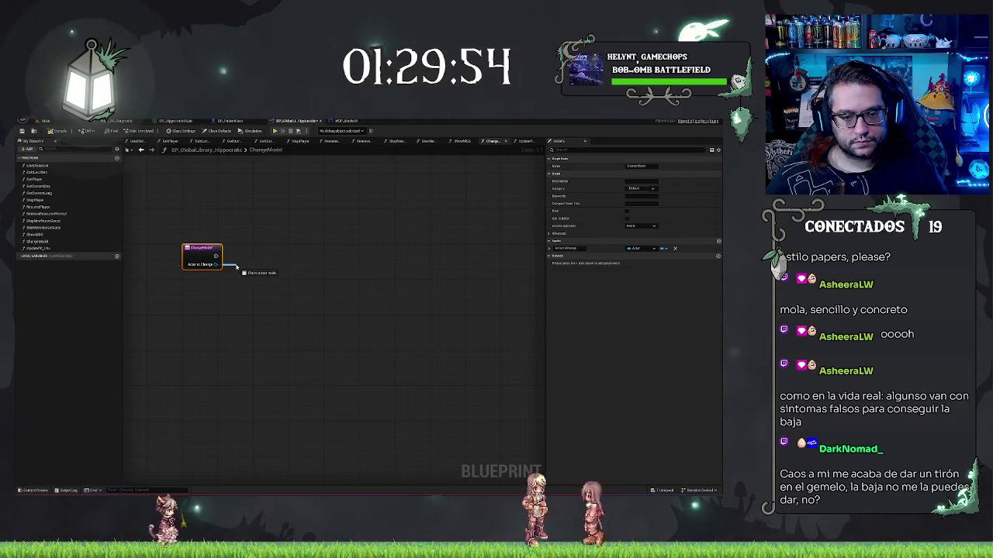
drag(238, 268, 238, 268)
click(321, 224)
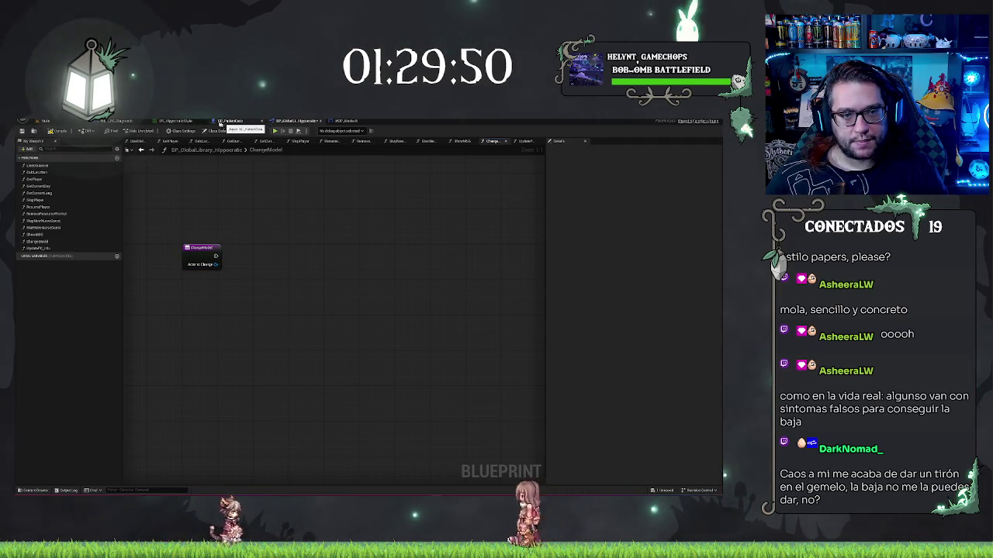
Return to the hospital ward level view in the editor
click(46, 121)
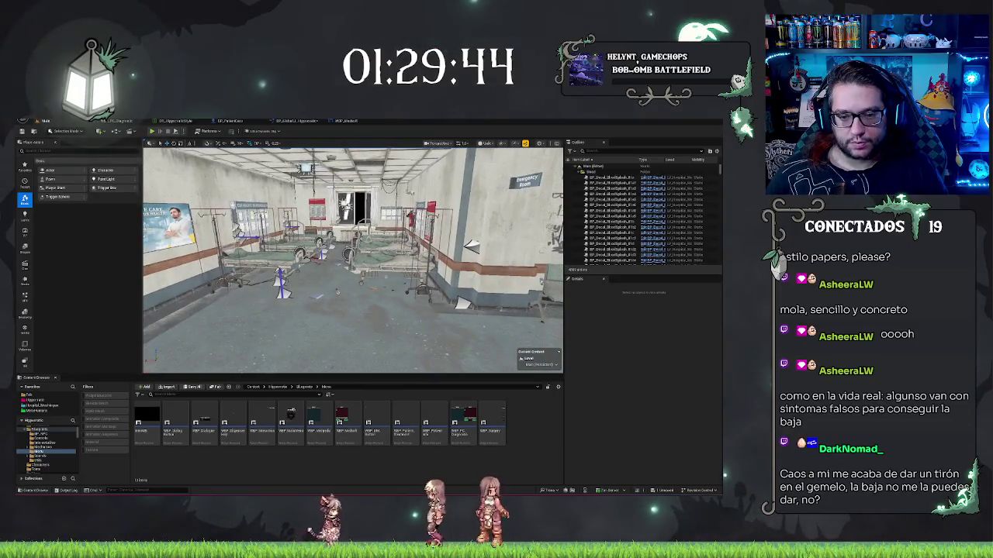
right_click(367, 332)
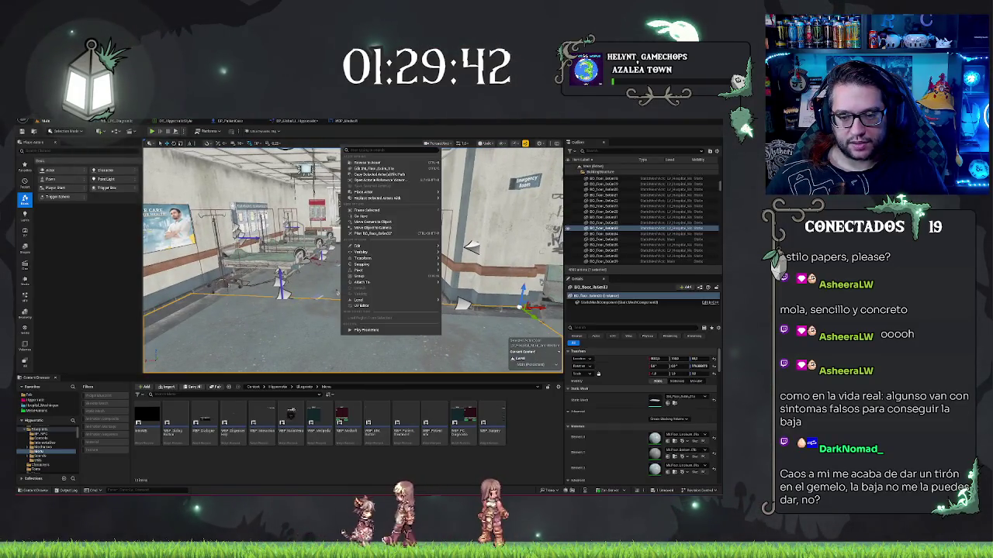
key(Escape)
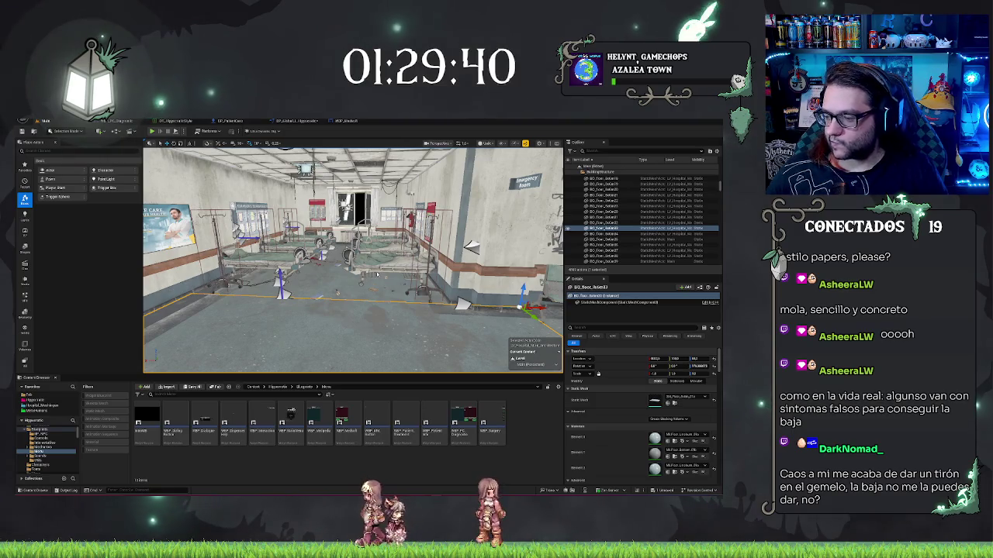
Play the level, eject with F8, select the patient on the nearest bed and end the session
key(alt+p)
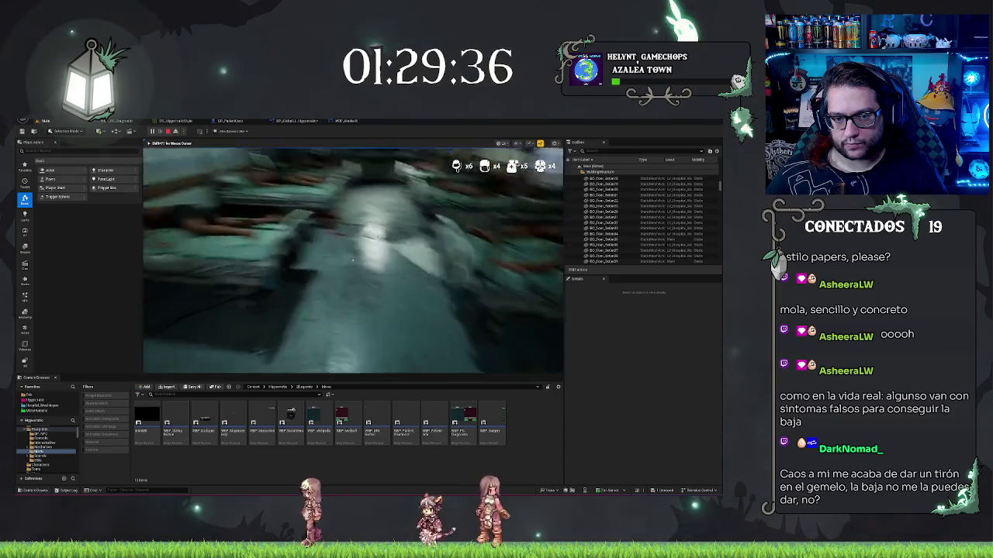
key(F8)
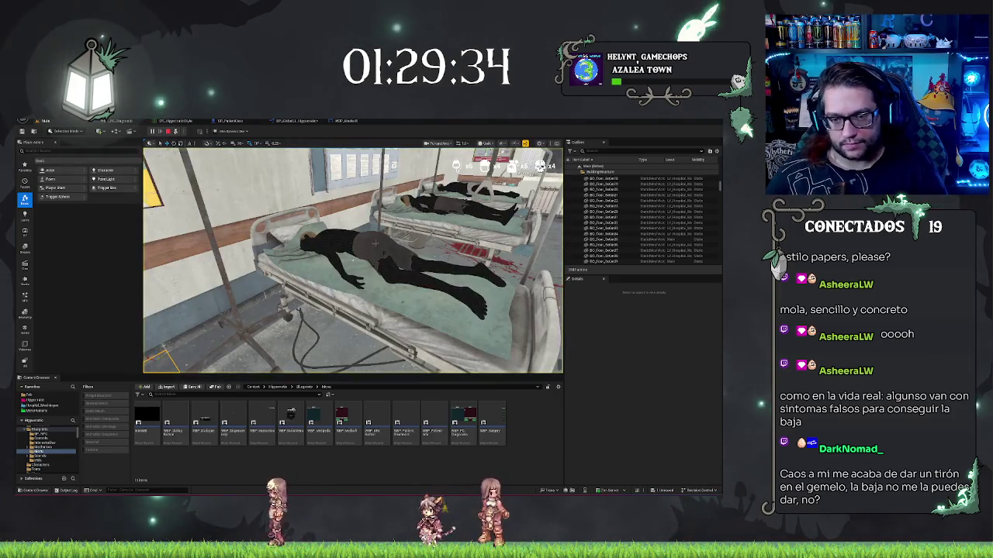
click(372, 260)
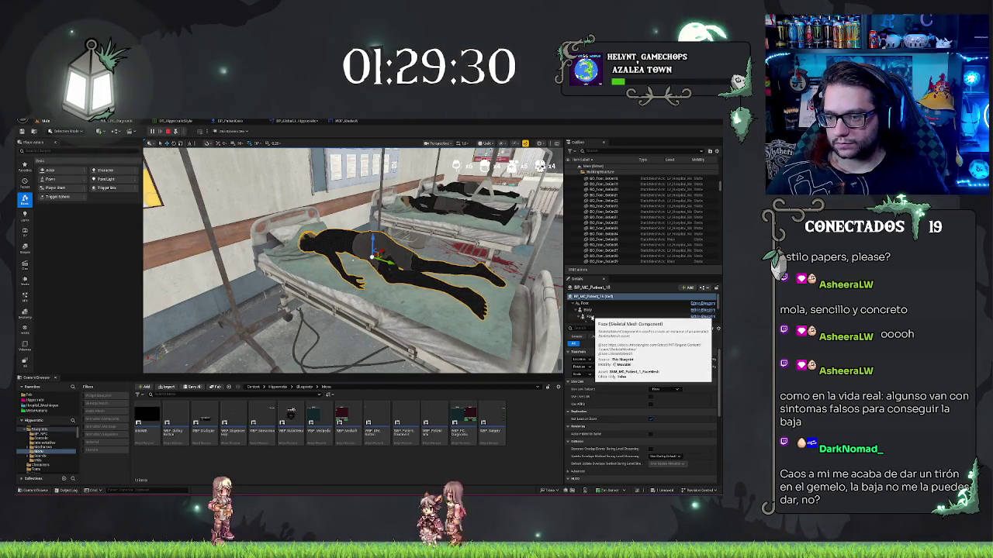
scroll(597, 314, down, 2)
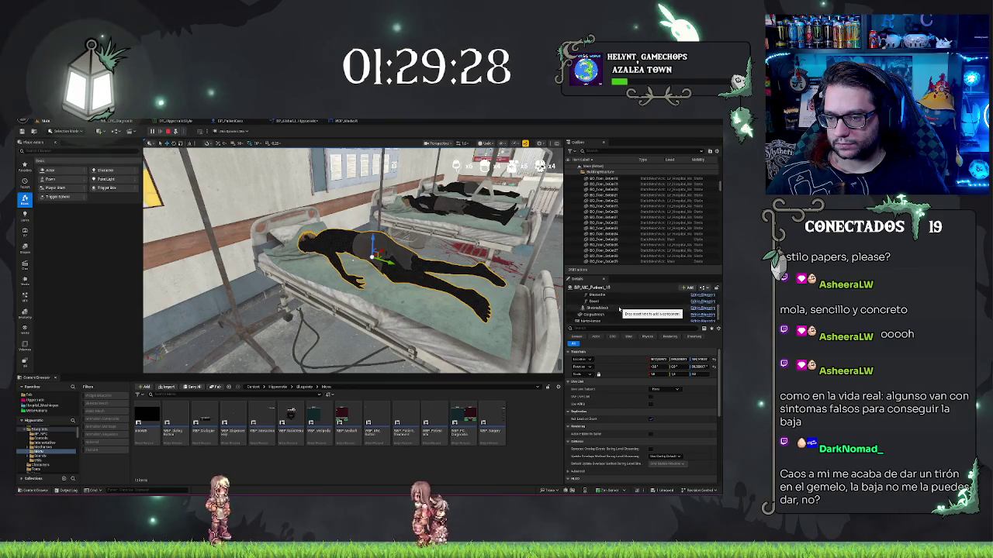
scroll(620, 310, up, 3)
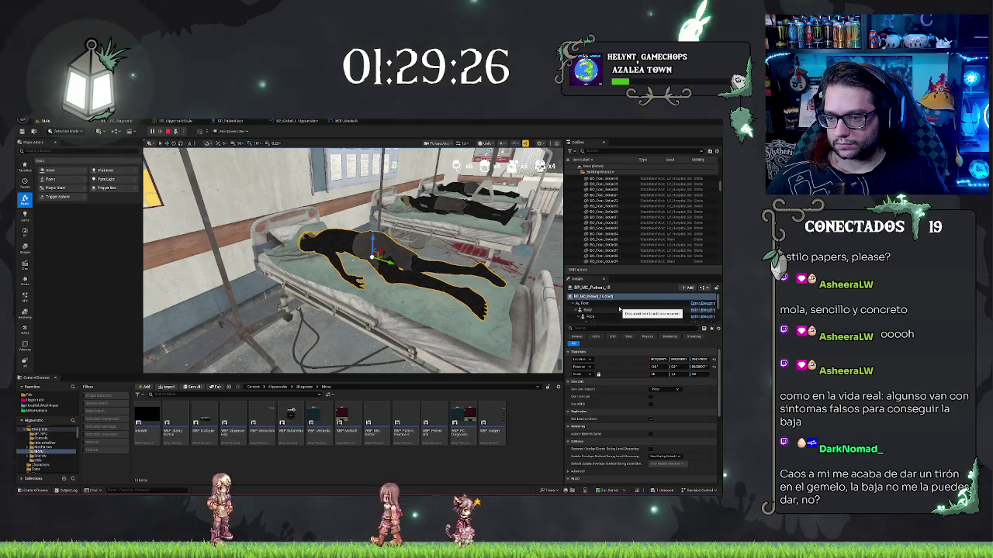
scroll(620, 309, down, 2)
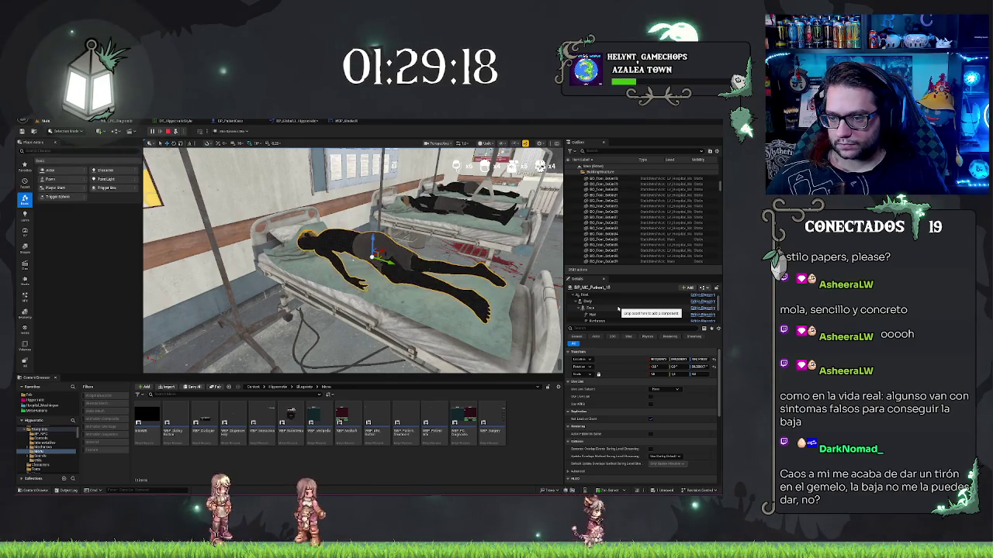
drag(353, 310, 365, 287)
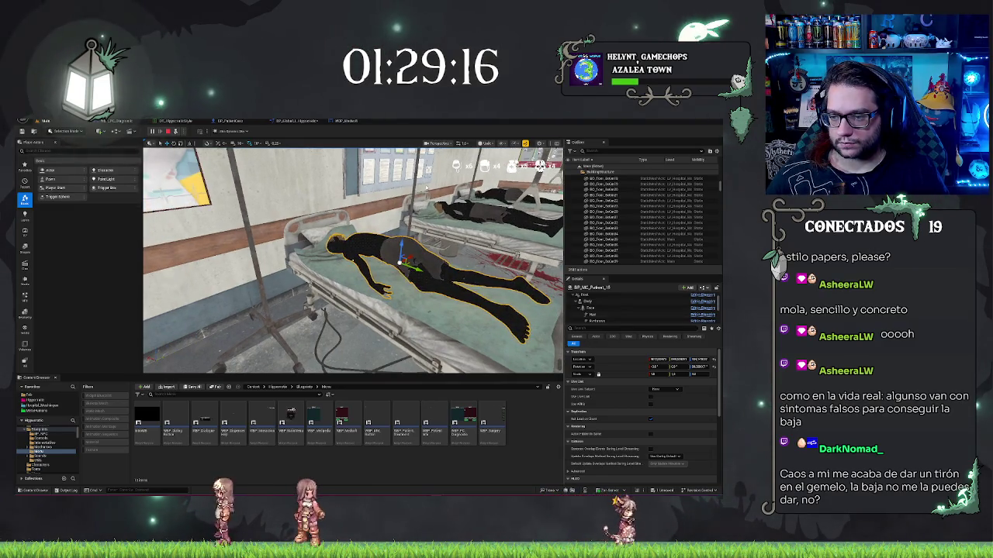
key(Delete)
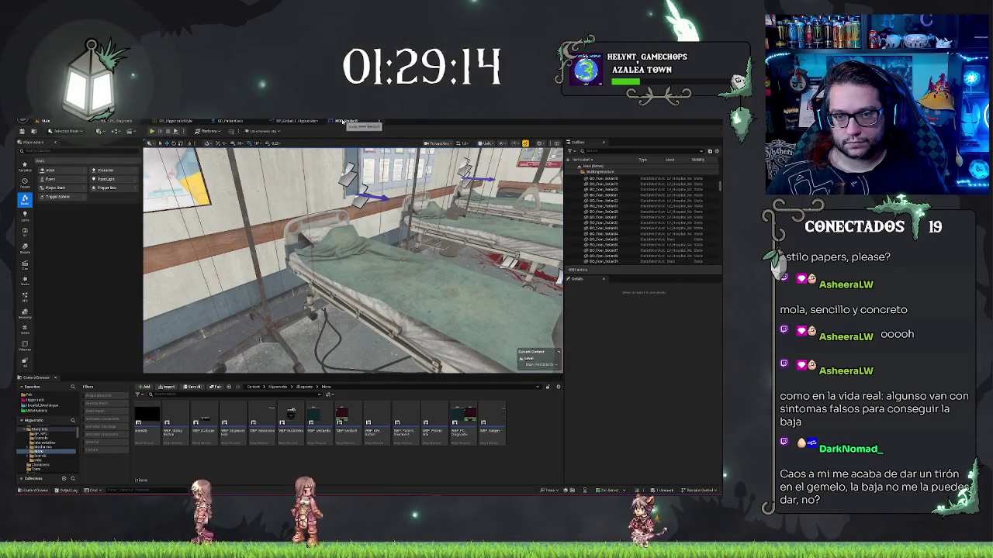
In the ChangeModel graph, add a Cast To BP_MC_Patient from the Actor input
click(343, 122)
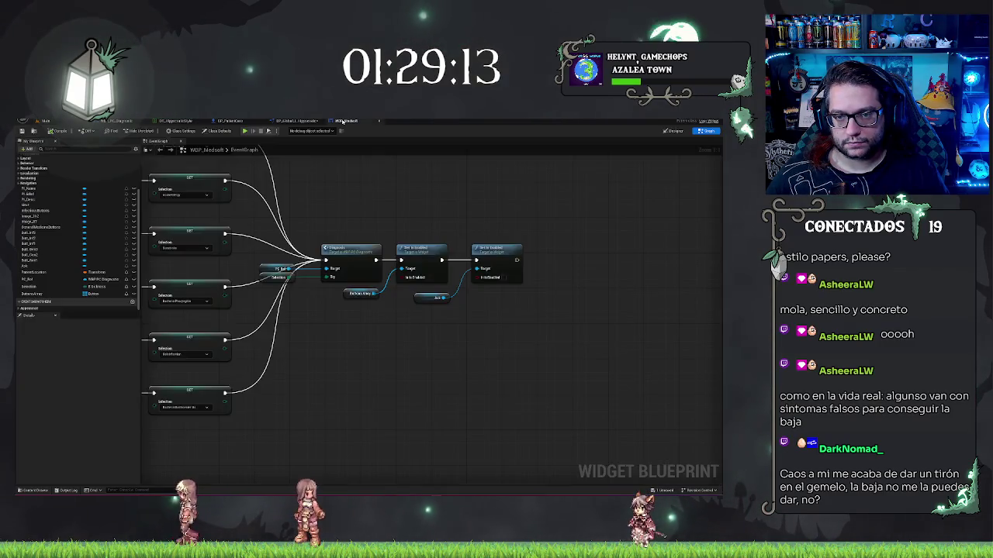
click(288, 121)
mouse_move(202, 247)
mouse_down()
mouse_move(244, 248)
mouse_move(313, 274)
mouse_move(281, 269)
mouse_up()
text(cast to pati)
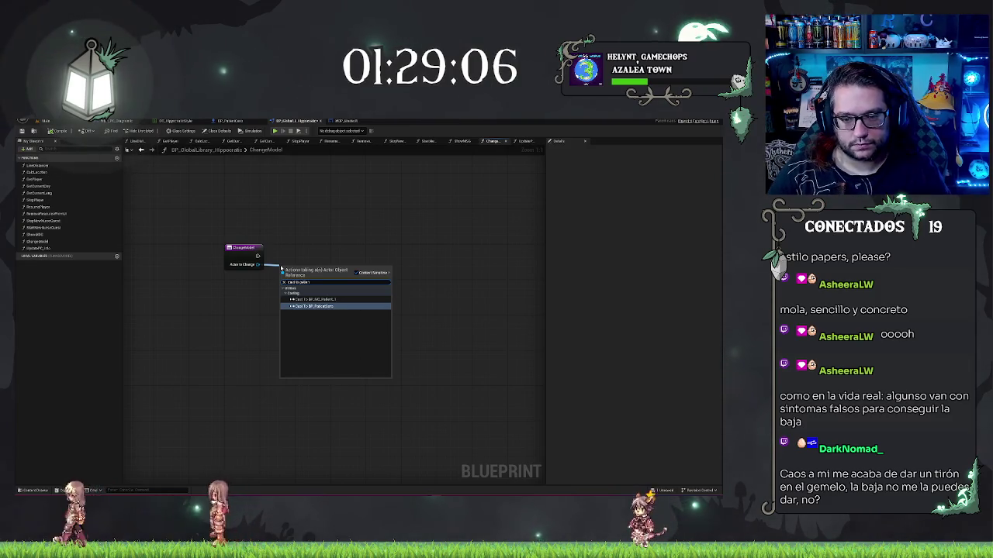
key(Up)
key(Return)
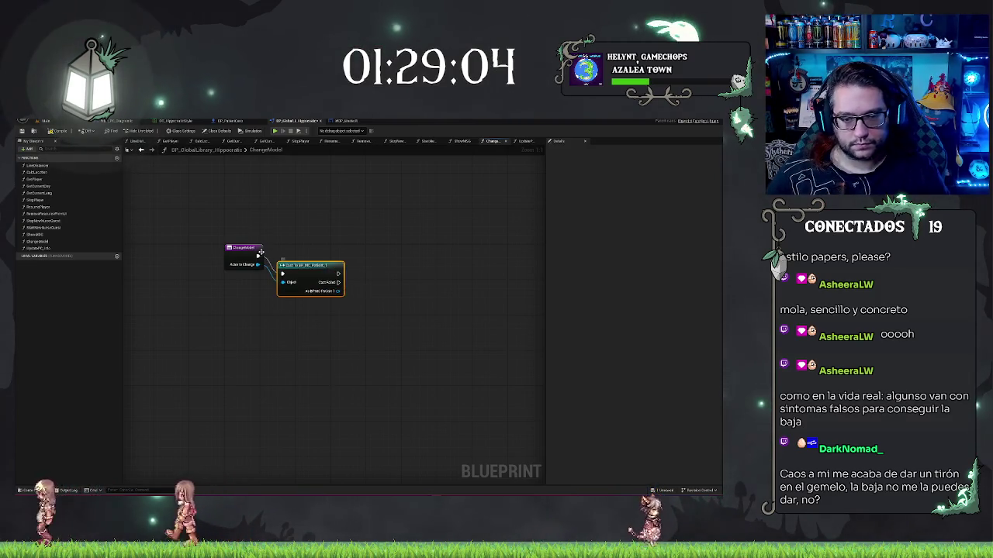
mouse_move(300, 266)
mouse_down()
mouse_move(313, 248)
mouse_move(304, 253)
mouse_move(335, 248)
mouse_move(316, 249)
mouse_up()
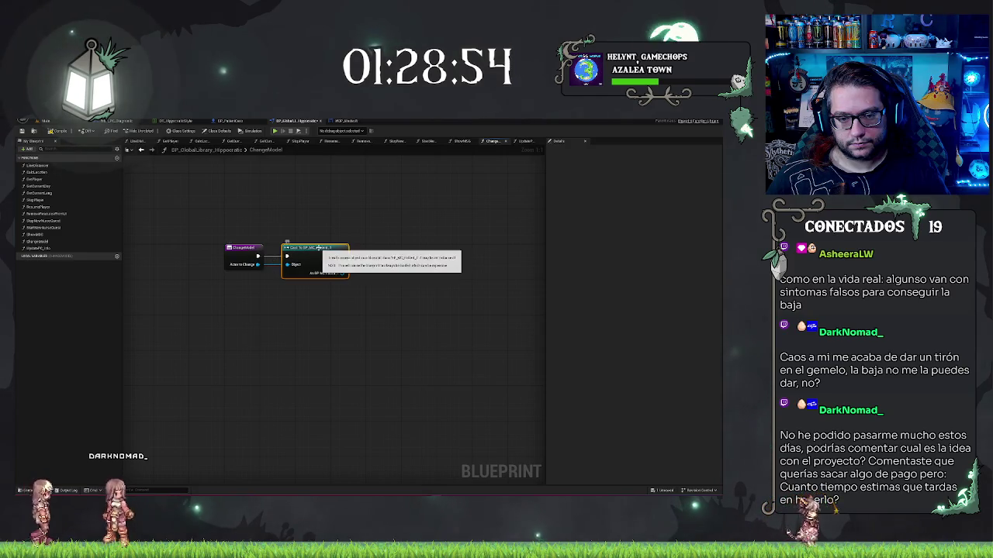
drag(318, 249, 362, 251)
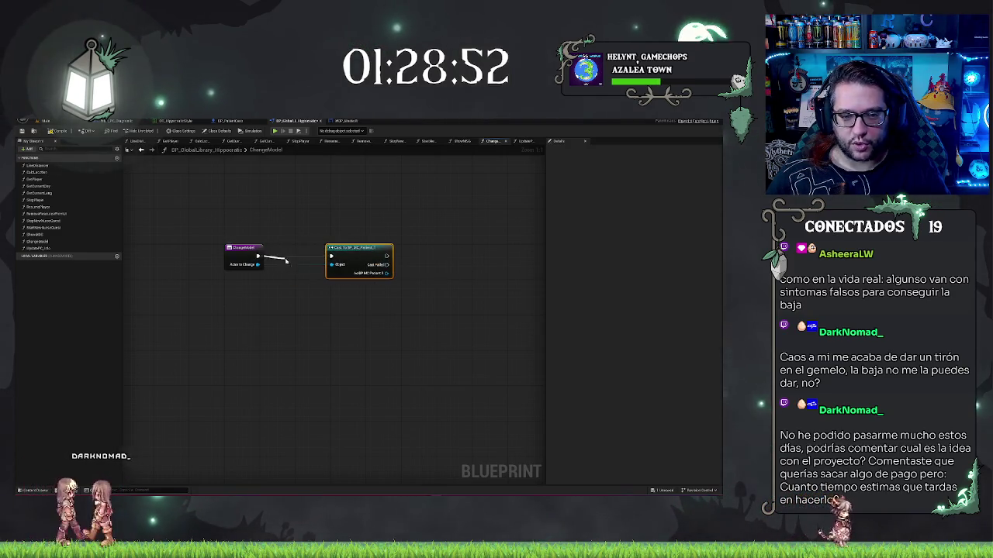
Insert a Sequence node from ChangeModel's execution output ahead of the cast
drag(260, 256, 288, 262)
text(sequence)
key(Return)
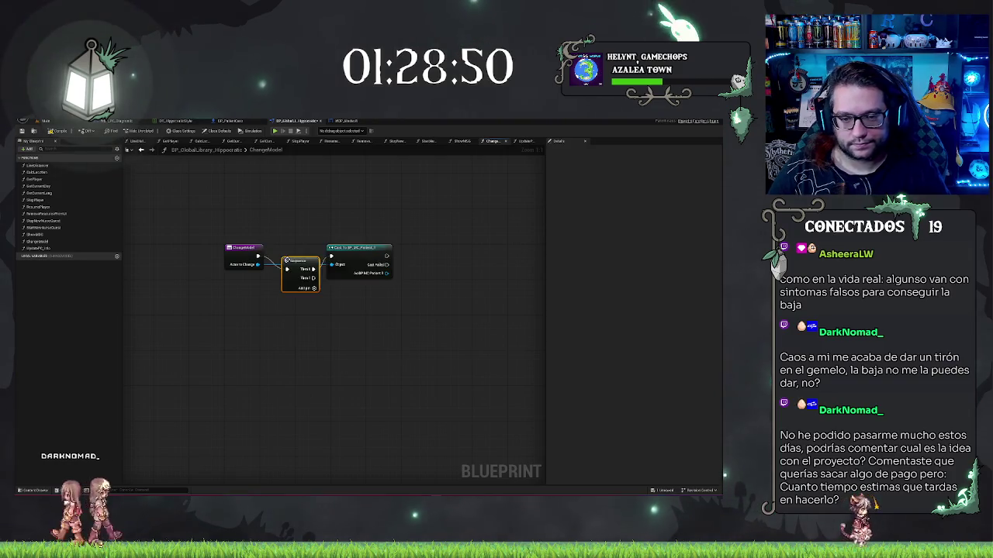
click(341, 218)
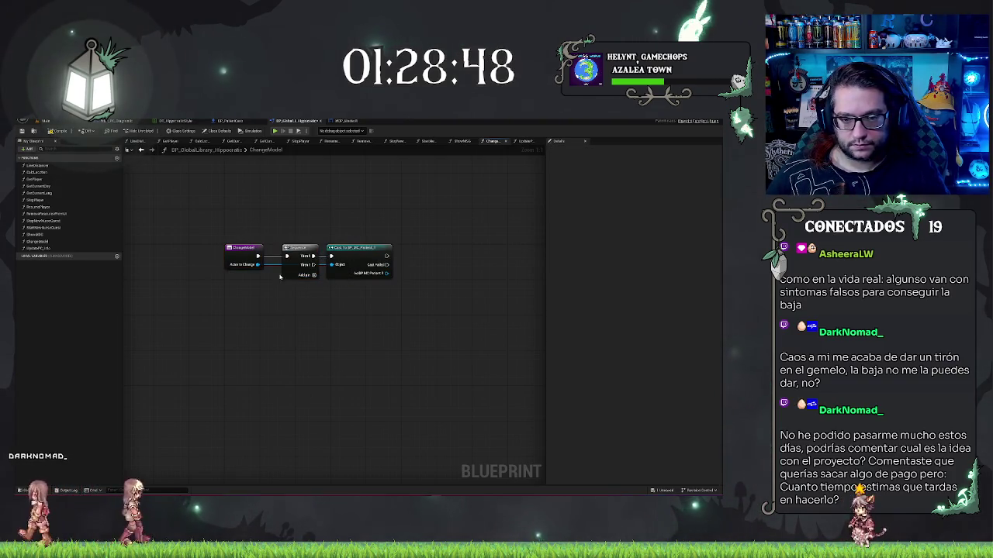
Add a Cast To BP_PatientGore from the Sequence's second output, then return to the level
drag(318, 271, 335, 304)
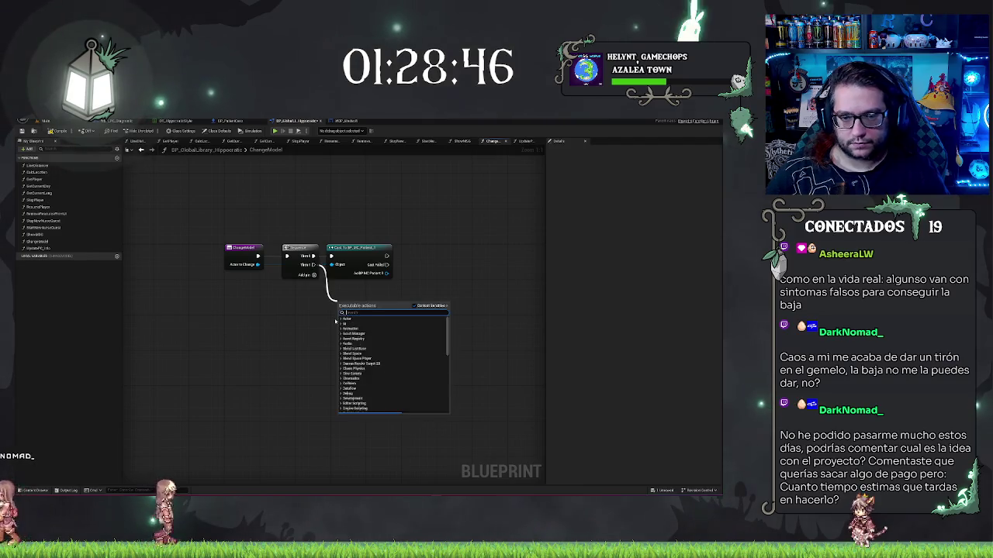
text(cast to patient)
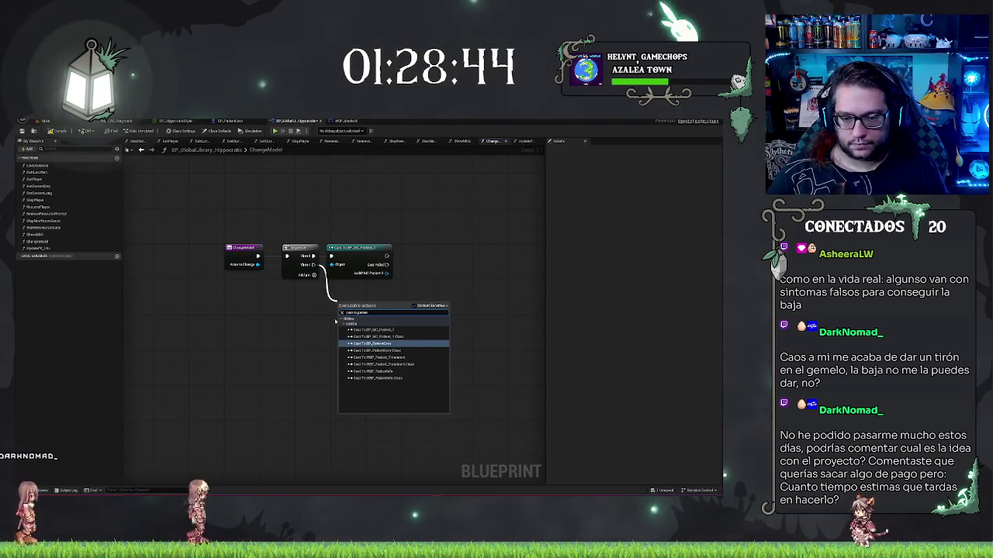
key(Return)
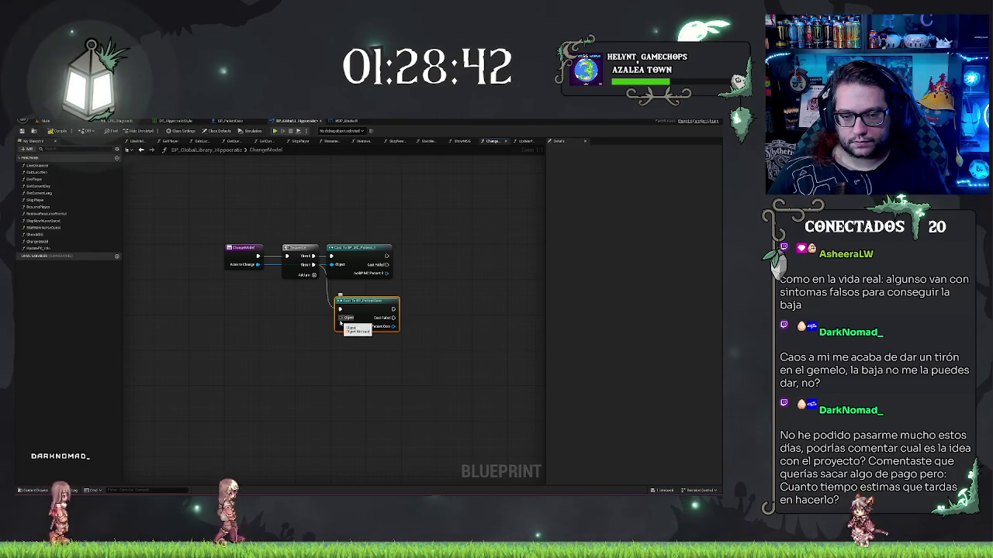
drag(340, 310, 257, 265)
drag(440, 277, 370, 277)
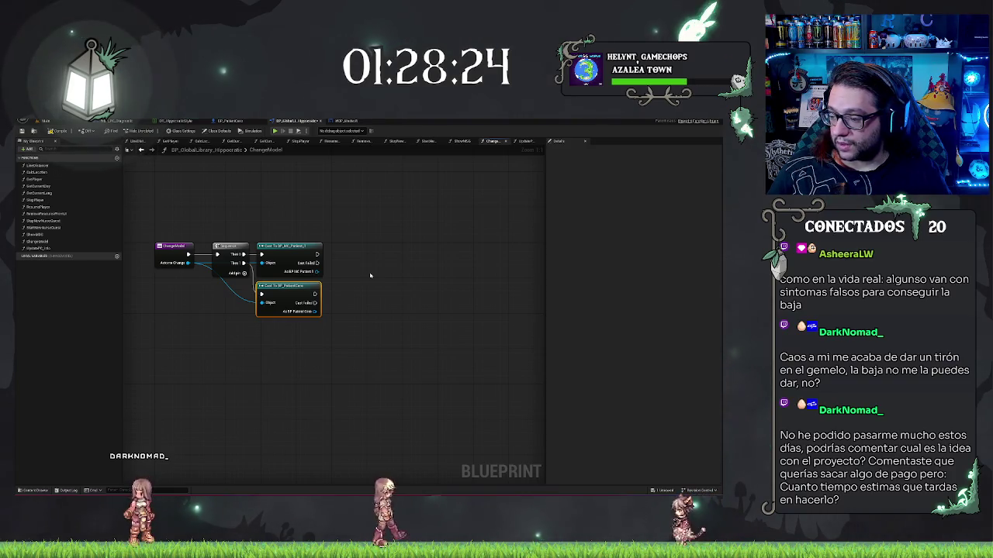
click(61, 122)
key(w)
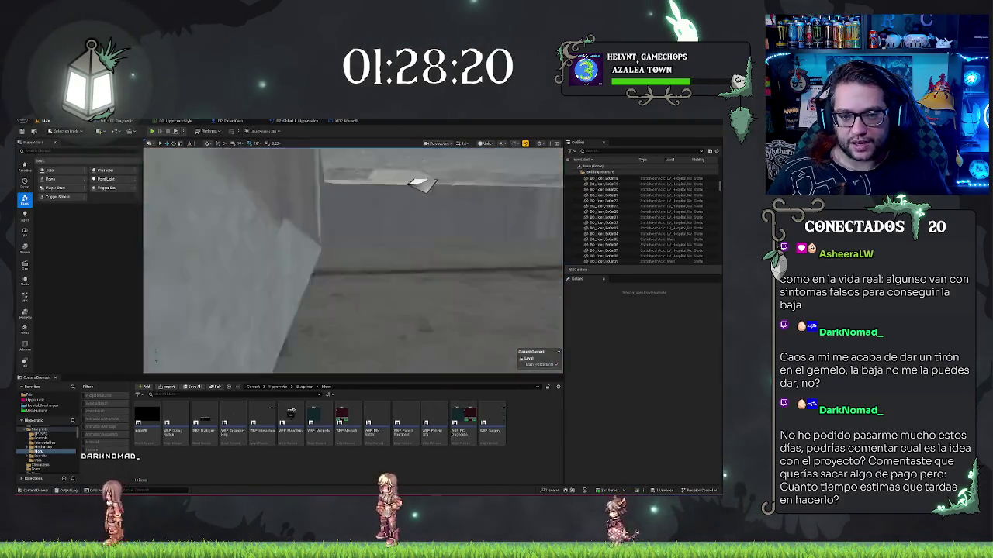
key(w)
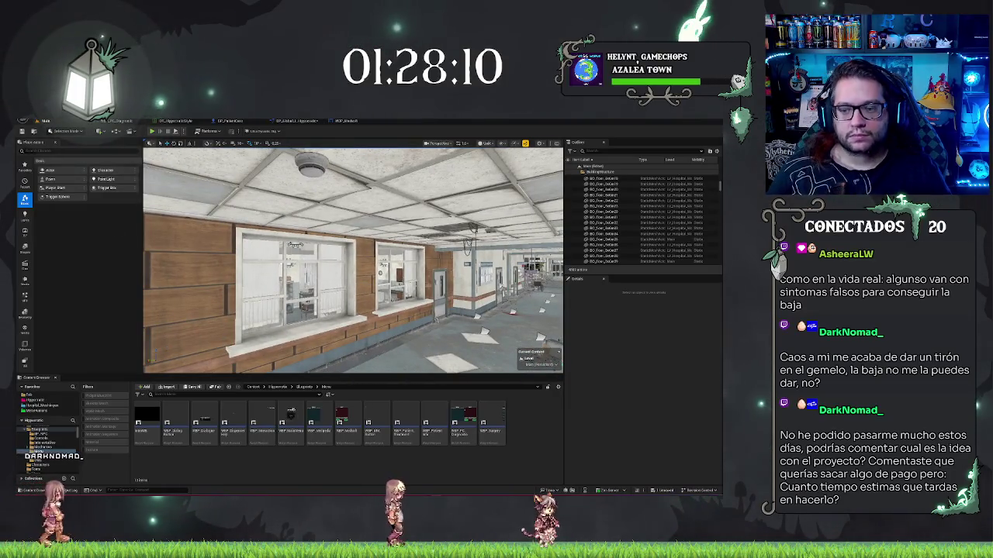
key(w)
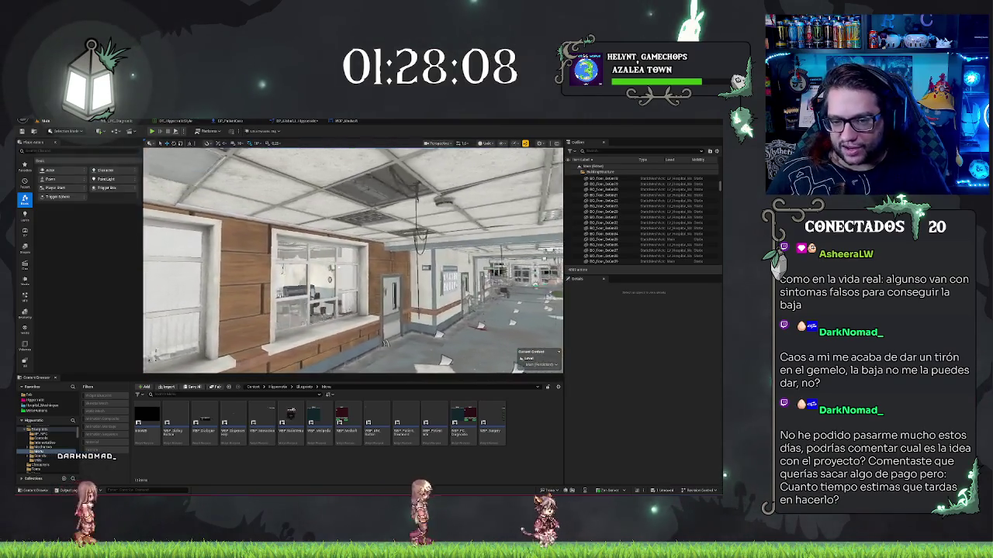
key(s)
key(w)
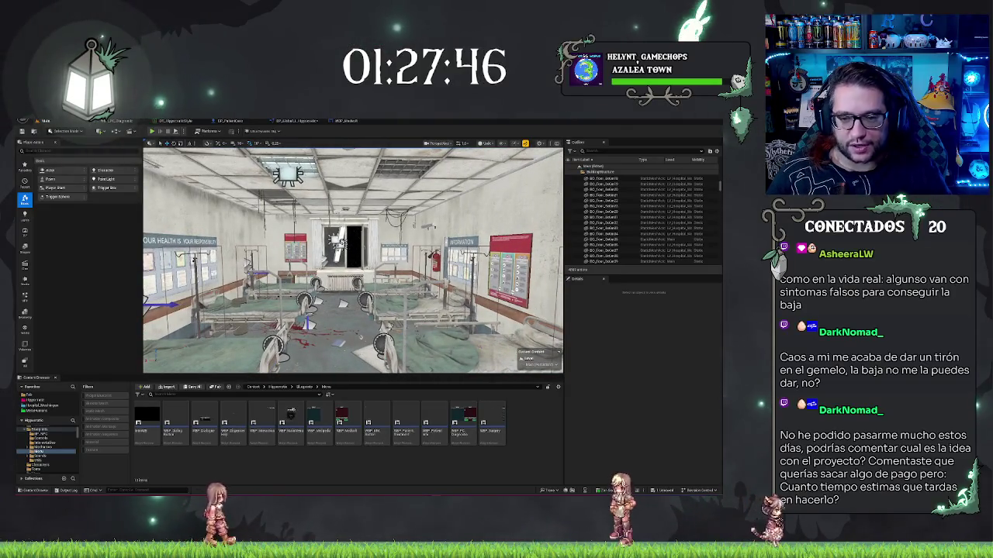
drag(353, 260, 302, 260)
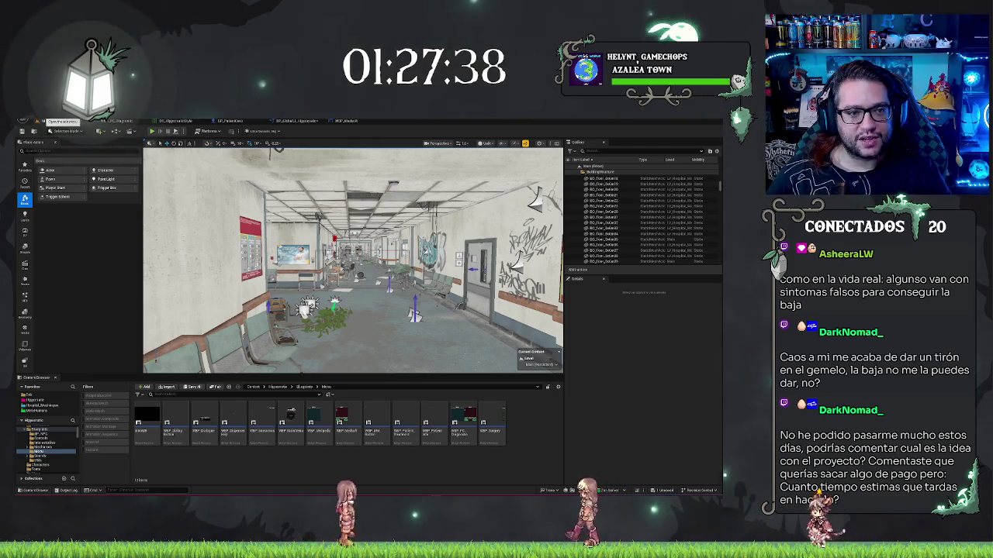
click(22, 131)
Load the hospital entrance level from Recent Levels and zoom toward the balcony
mouse_move(46, 146)
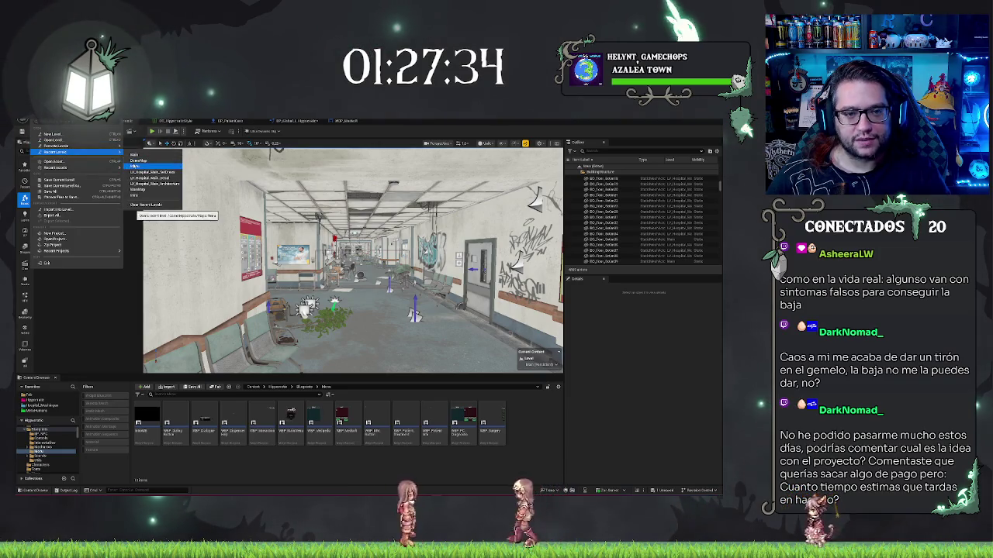
click(334, 170)
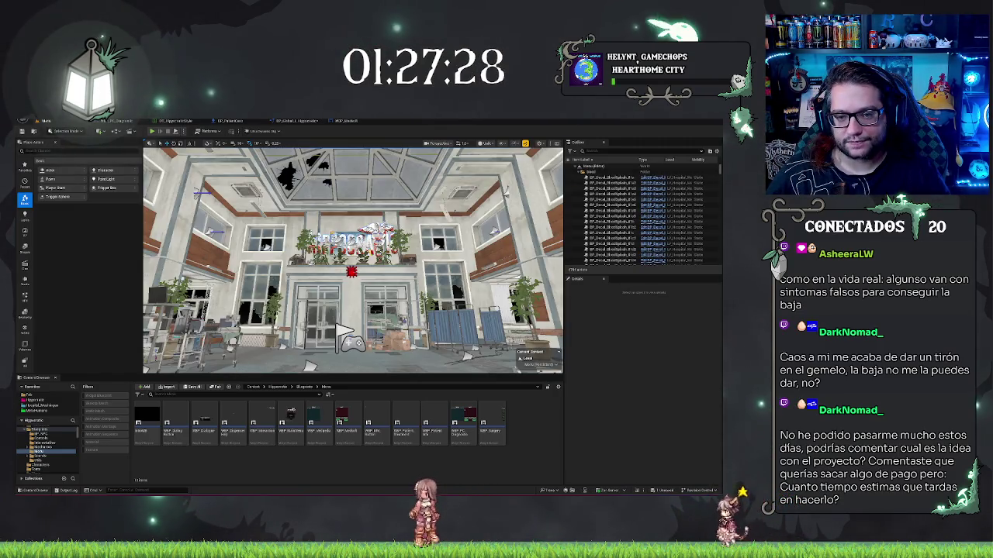
scroll(352, 260, up, 10)
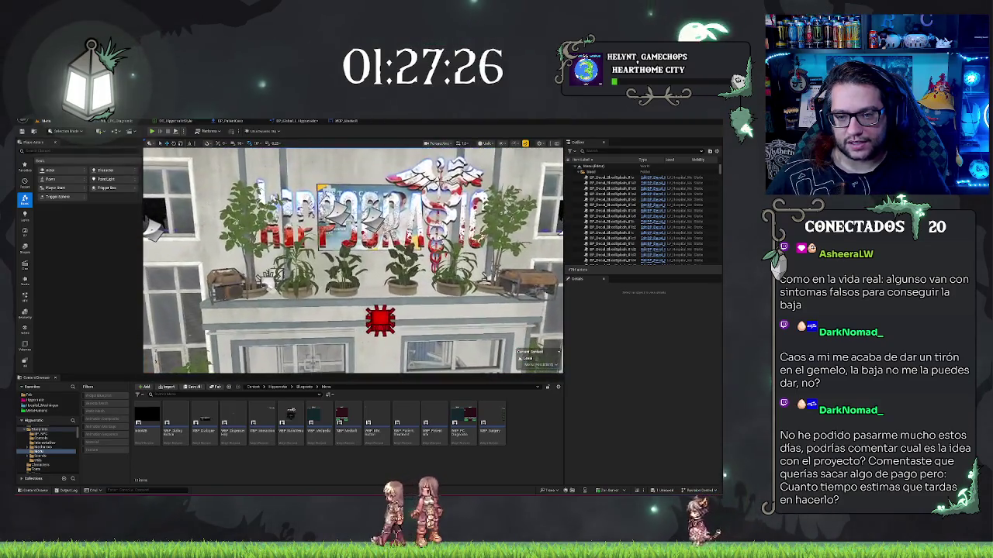
scroll(353, 260, up, 3)
Select two potted plants on the balcony beneath the hospital sign
click(386, 318)
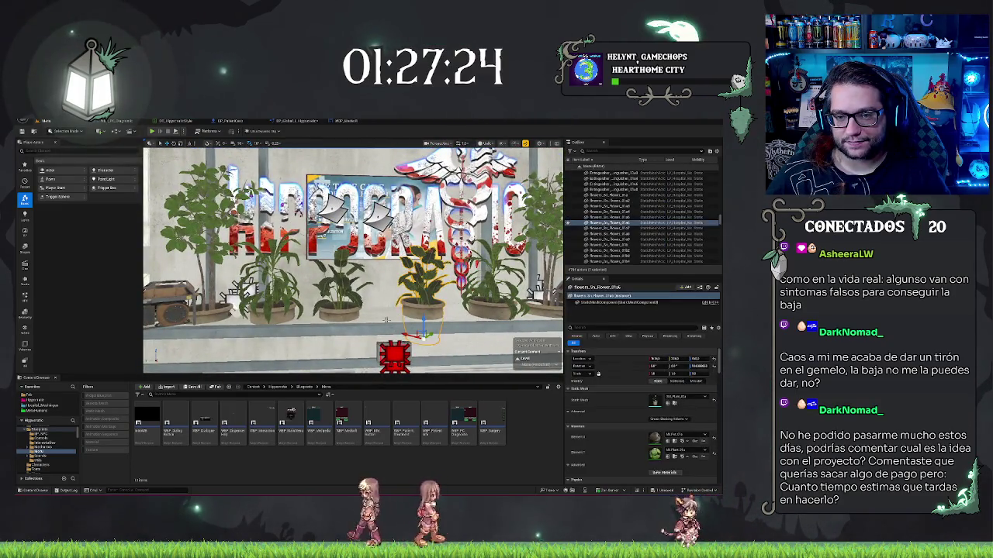
scroll(385, 318, down, 8)
scroll(385, 318, up, 4)
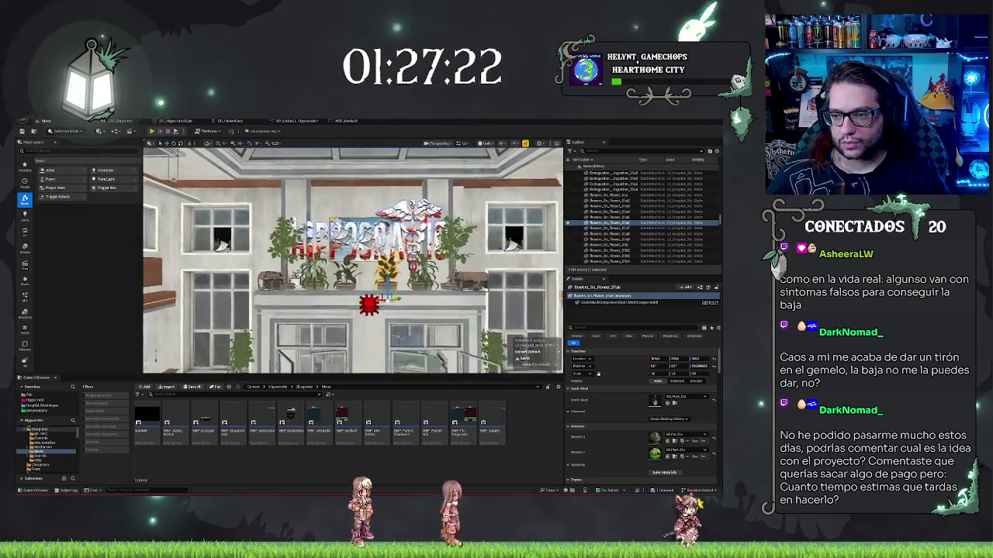
scroll(385, 318, up, 1)
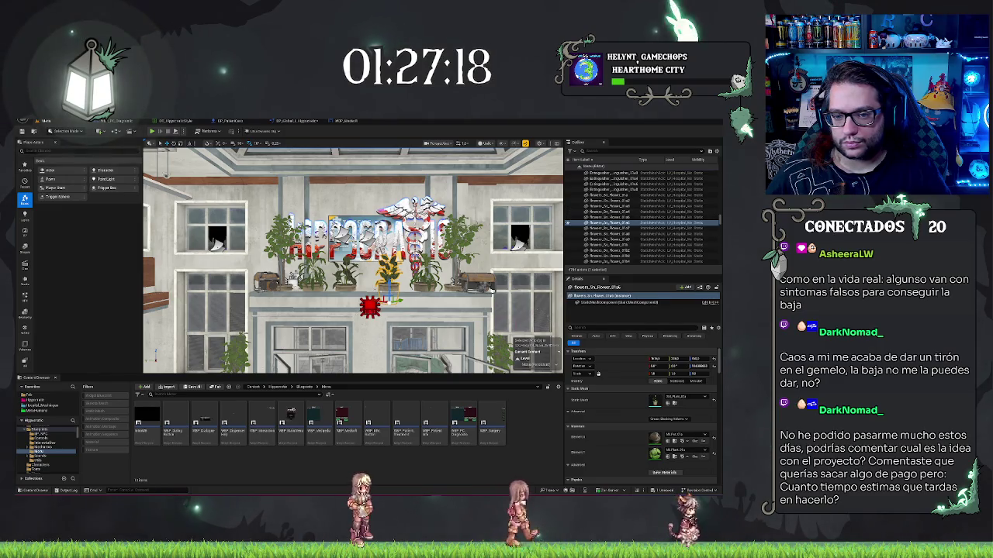
ctrl+click(613, 218)
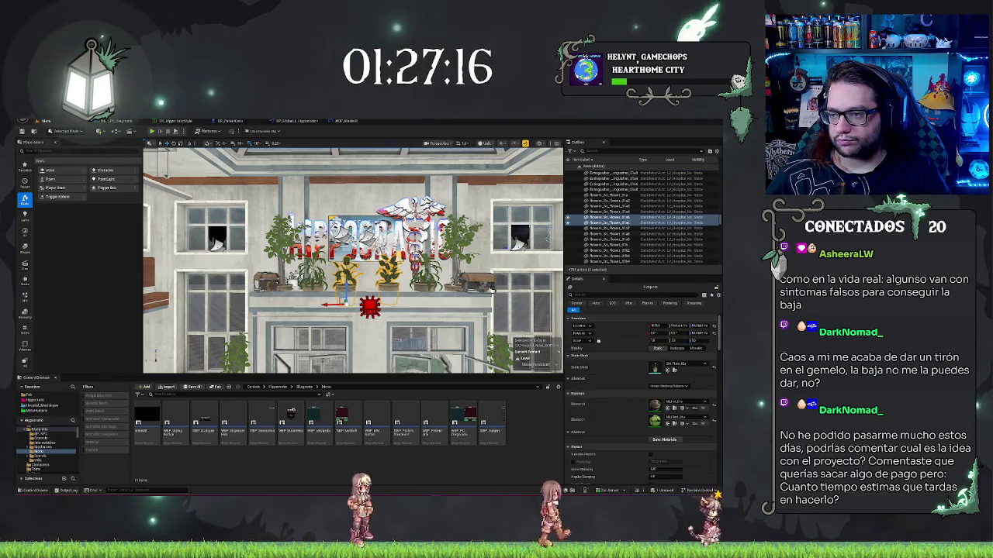
Select the remaining flower pots in the Outliner, delete them, and switch the viewport to Lit
ctrl+click(612, 234)
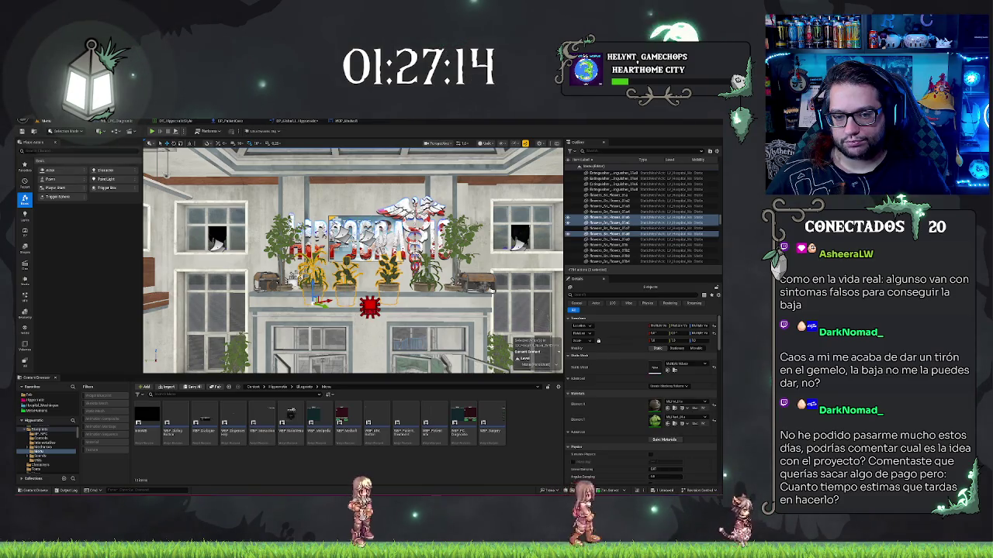
shift+click(612, 212)
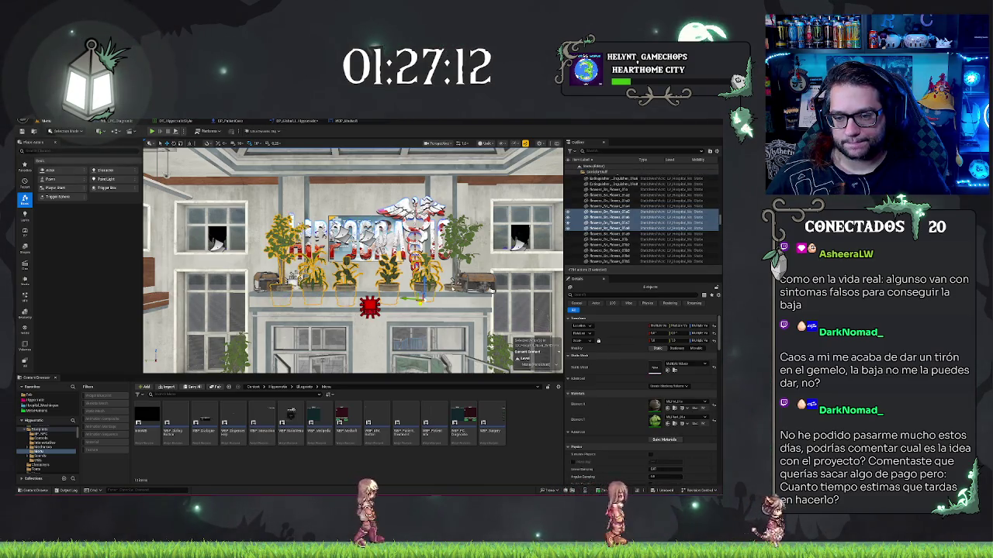
scroll(642, 210, down, 2)
click(612, 218)
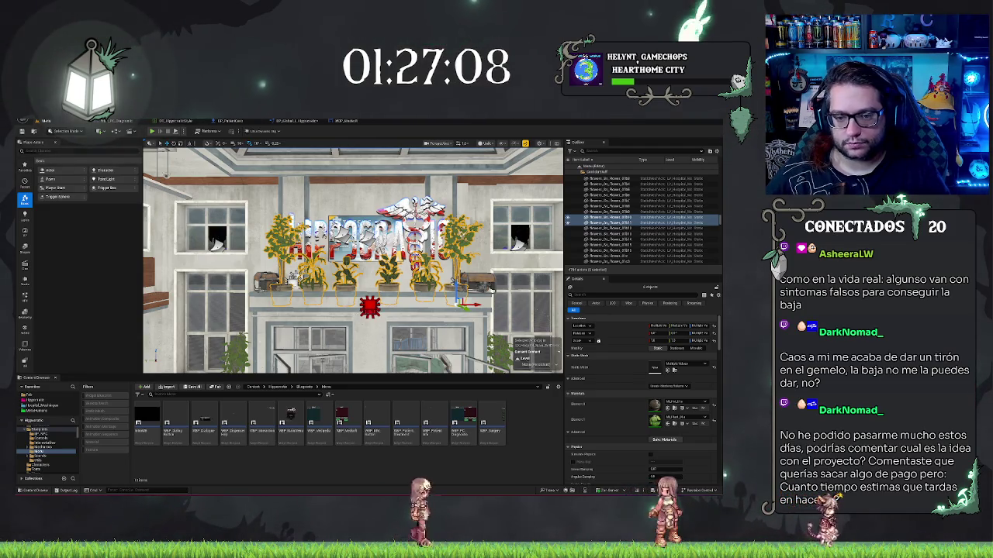
key(Delete)
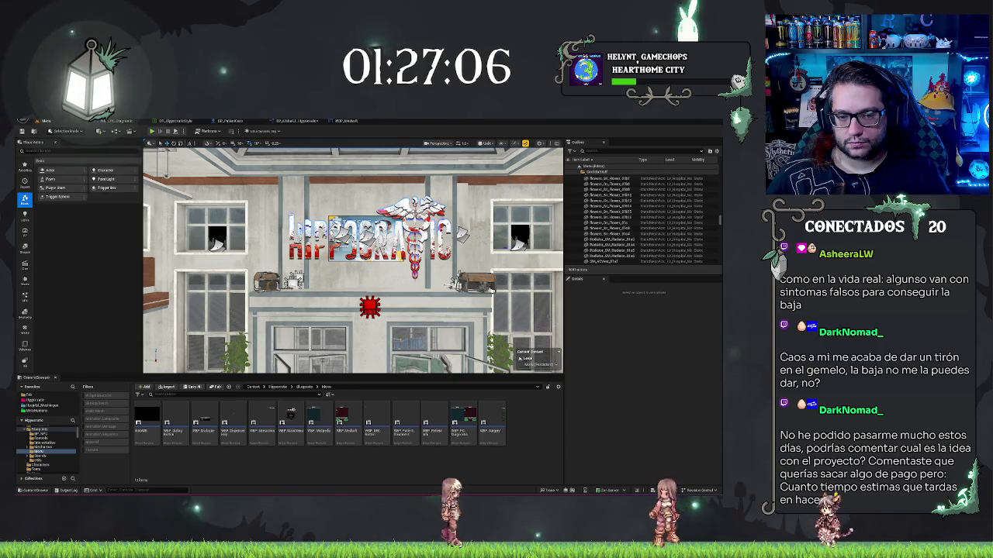
key(alt+4)
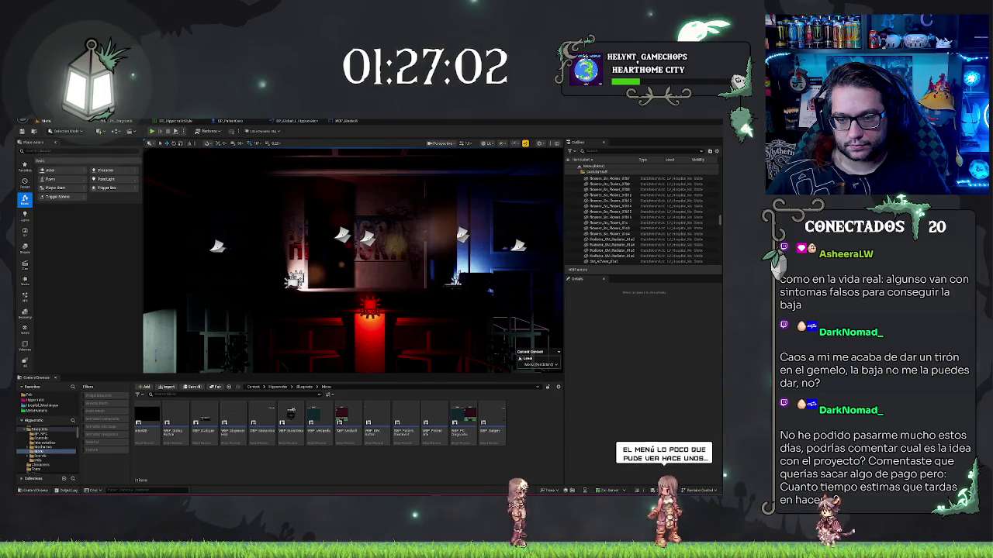
Select the generator left of the HIPPOCRATIC sign and show its LightComponent settings
drag(415, 306, 415, 306)
click(393, 325)
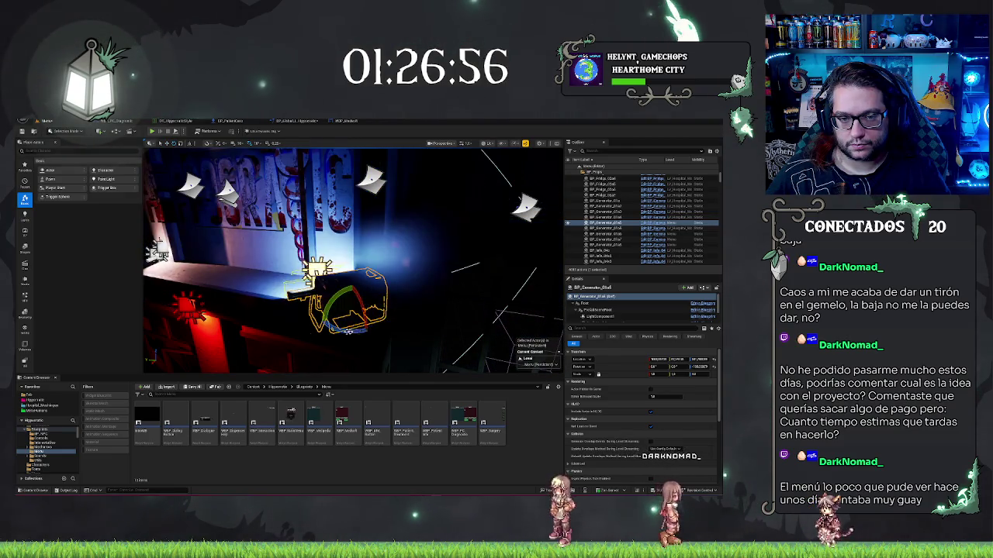
drag(392, 324, 406, 316)
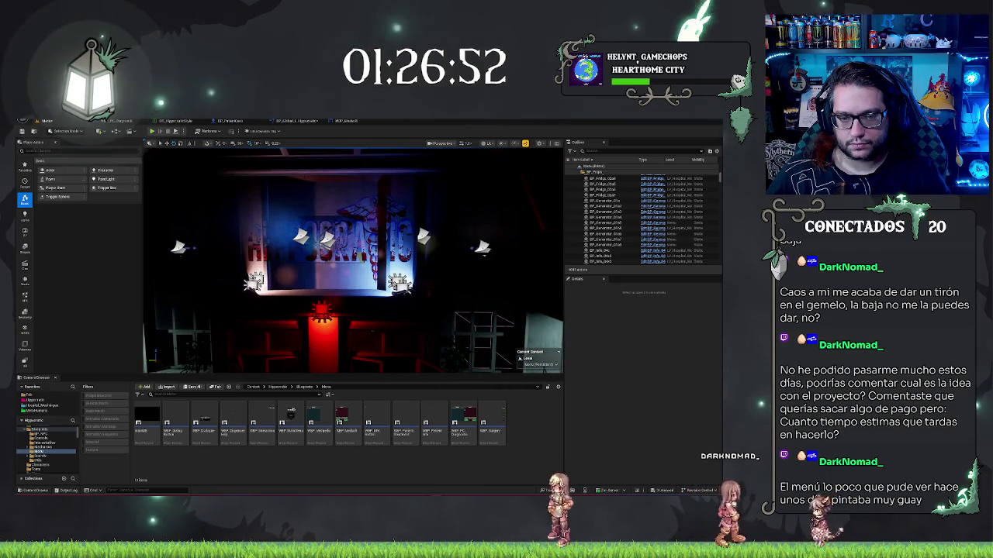
drag(406, 315, 400, 306)
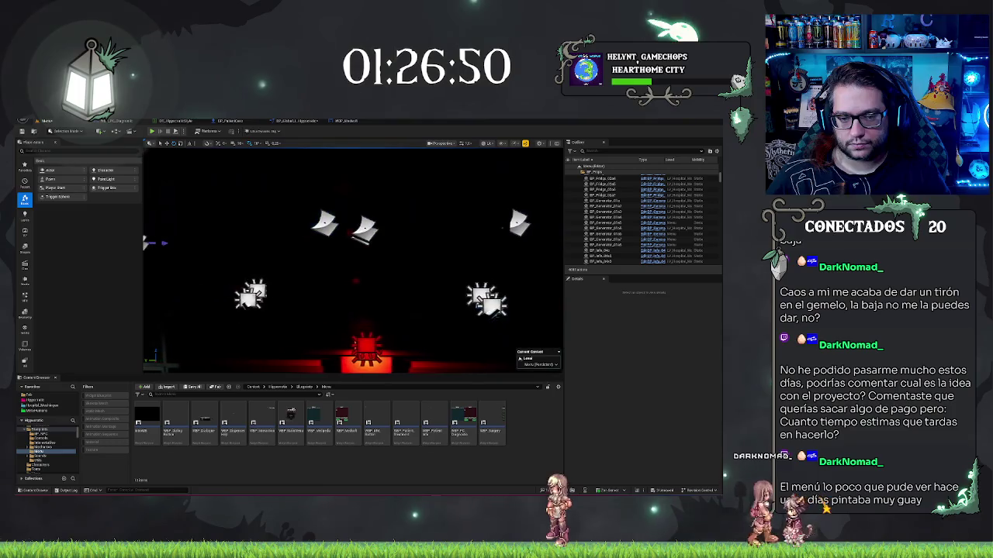
click(206, 303)
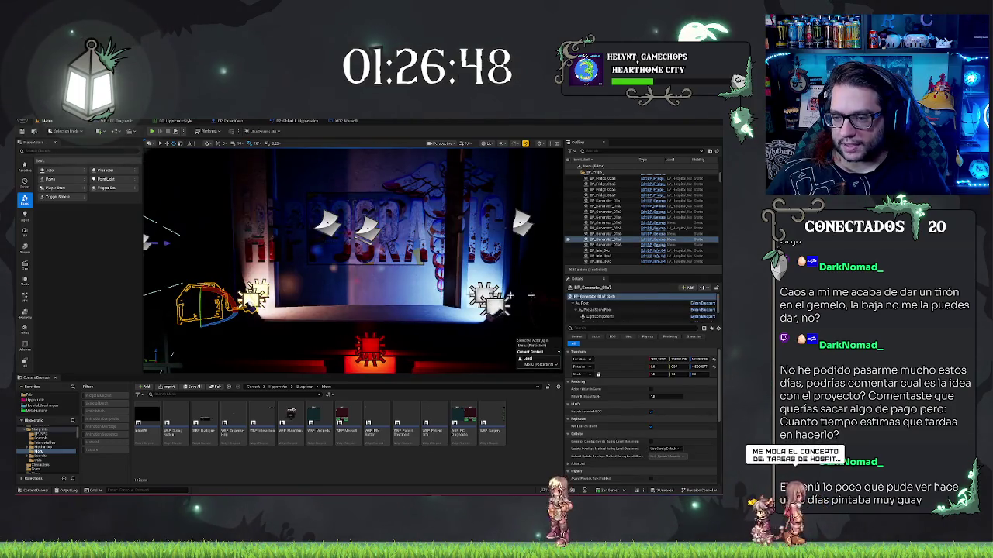
click(601, 317)
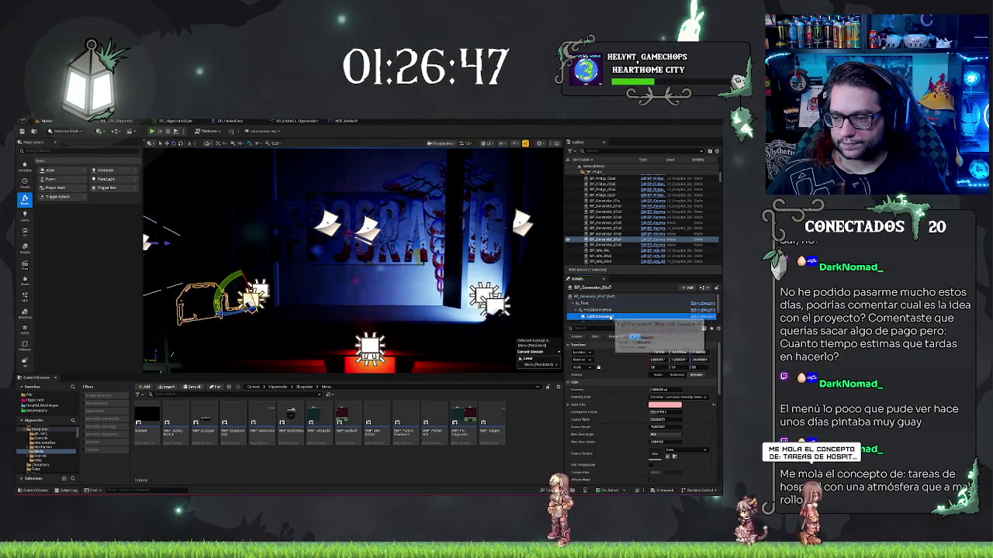
Change the left generator's Light Color from deep red to a softer pink
click(664, 405)
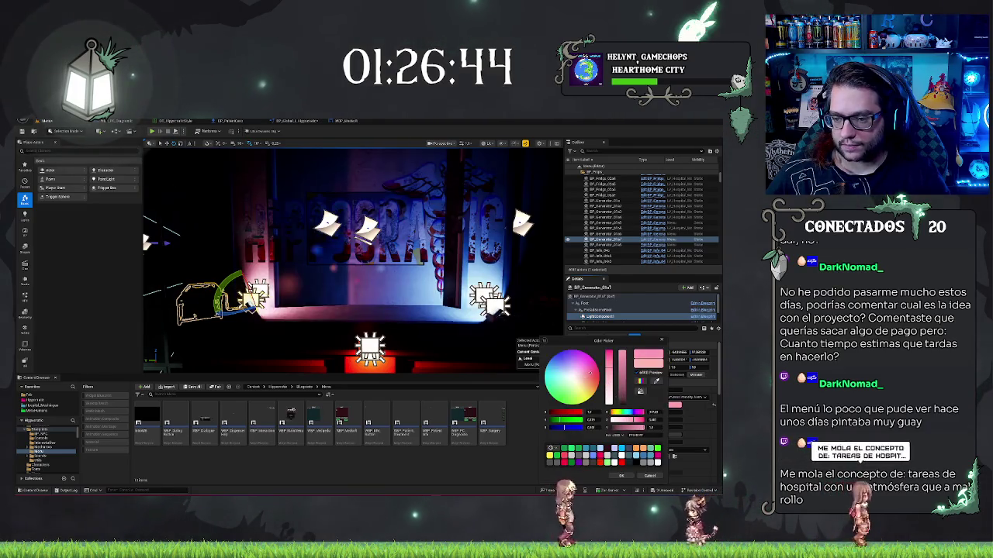
drag(587, 378, 598, 376)
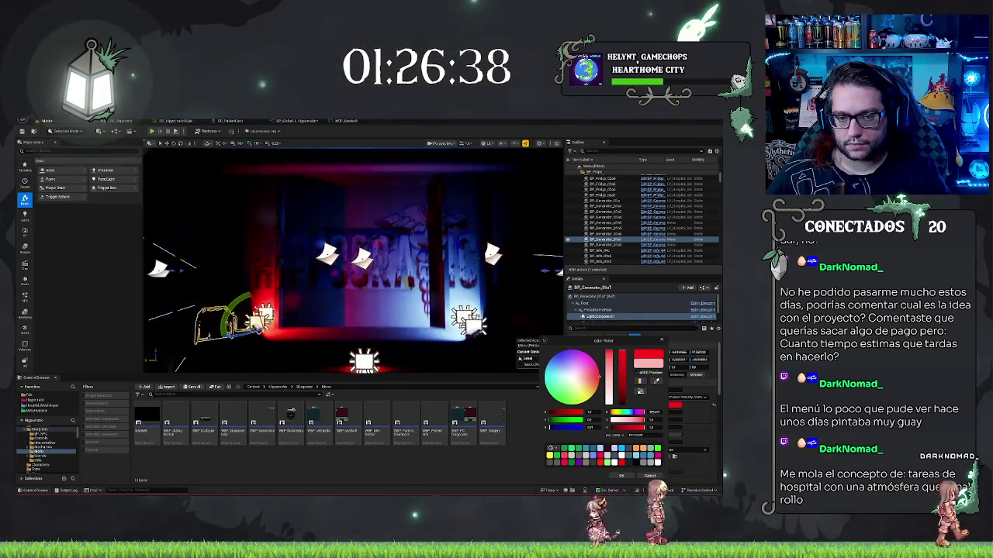
drag(598, 377, 594, 374)
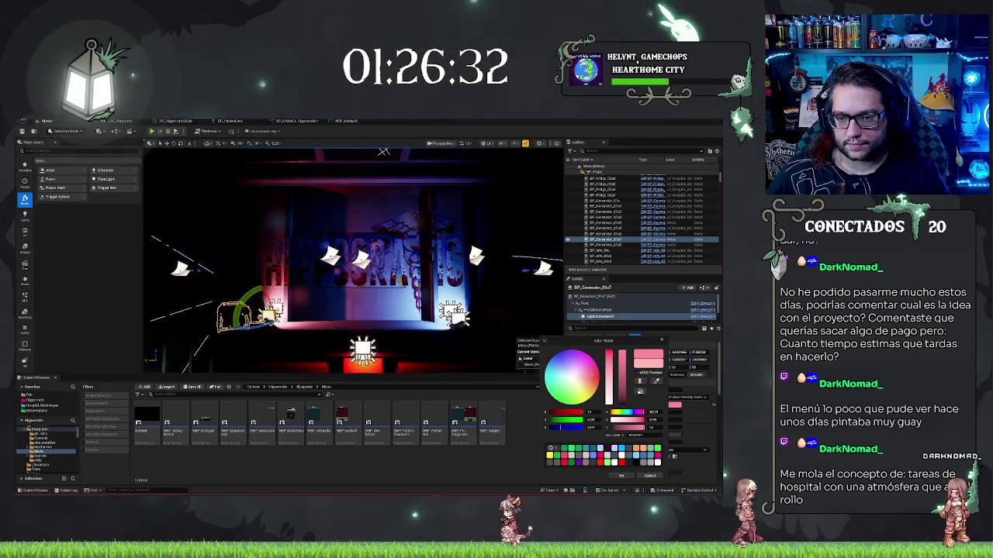
click(609, 223)
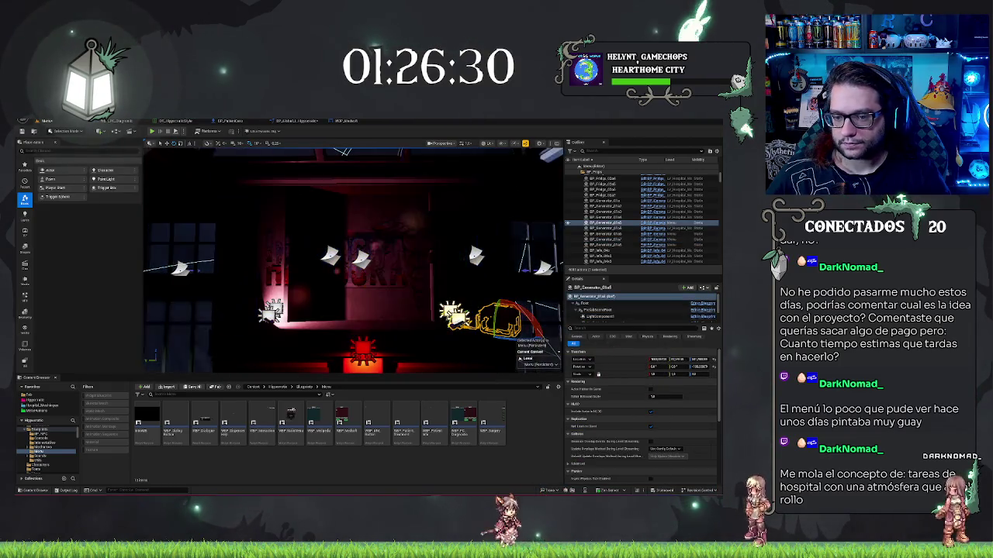
click(601, 317)
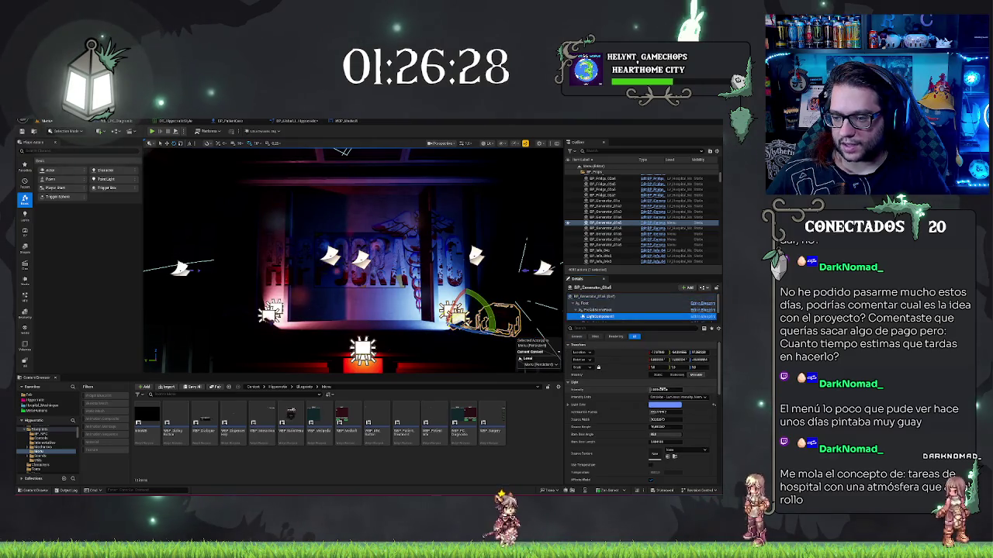
click(660, 389)
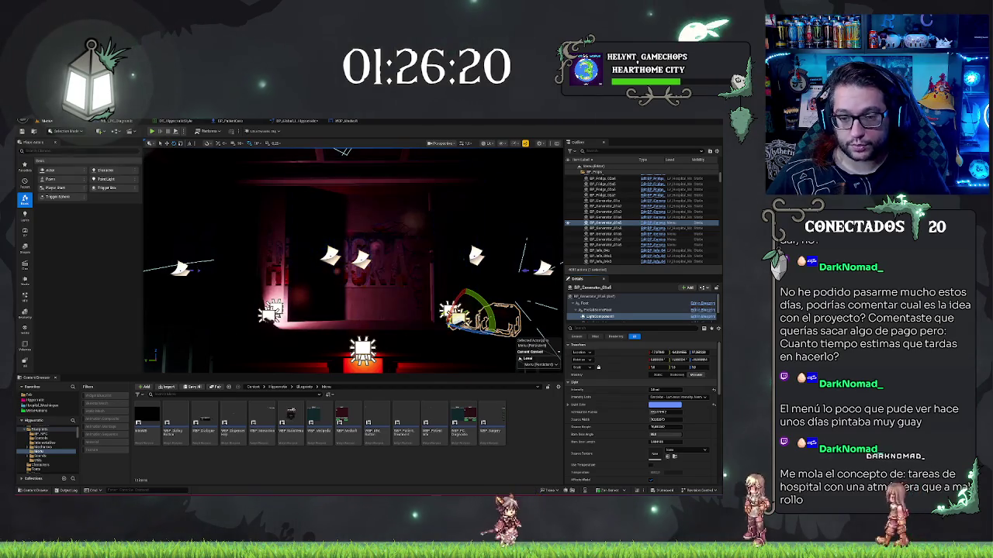
scroll(353, 259, down, 2)
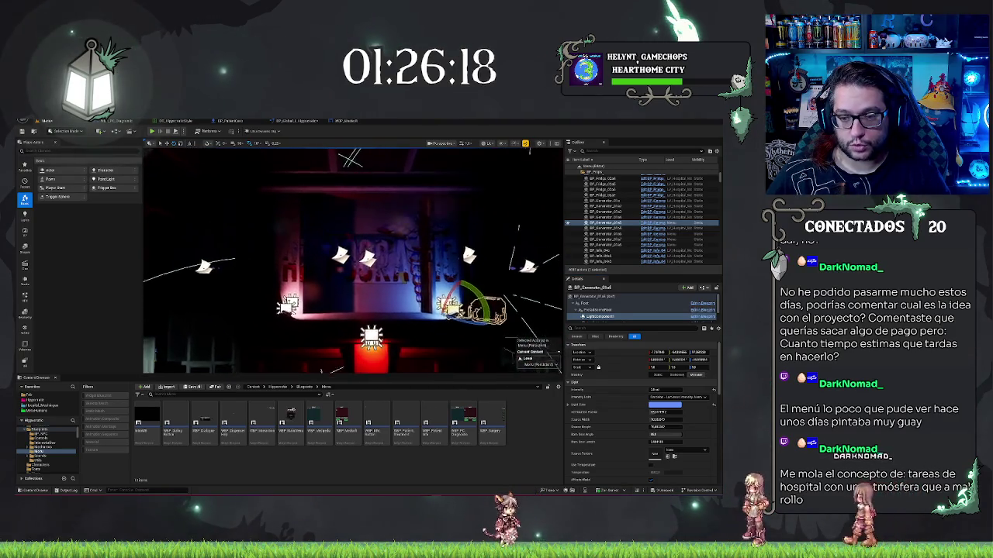
scroll(353, 260, up, 3)
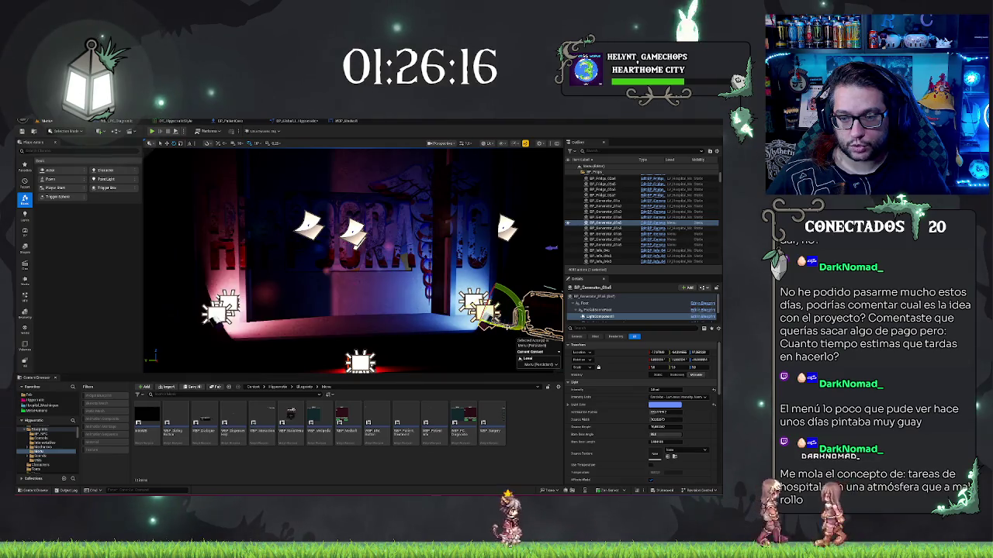
drag(353, 260, 284, 260)
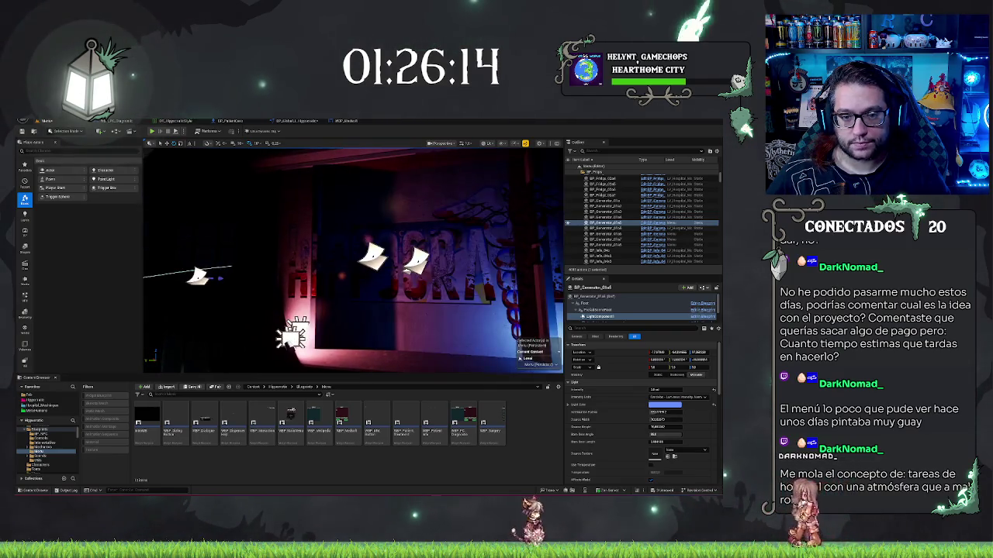
click(283, 260)
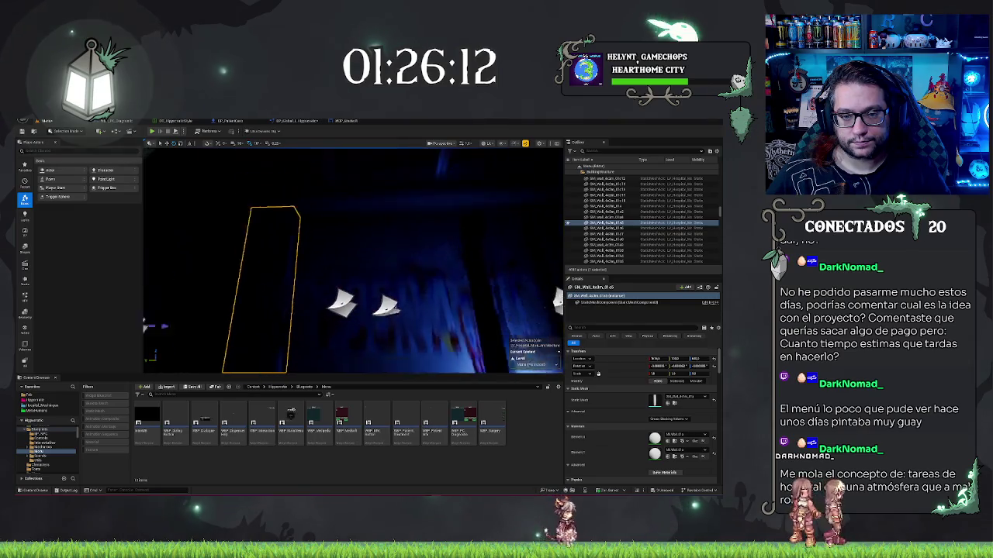
Fly the view along the lit wall and save the Menu level with Ctrl+S
mouse_move(283, 260)
mouse_down()
mouse_move(353, 260)
mouse_move(283, 259)
mouse_up()
mouse_move(353, 287)
mouse_down()
mouse_move(374, 286)
mouse_move(345, 287)
mouse_up()
key(ctrl+s)
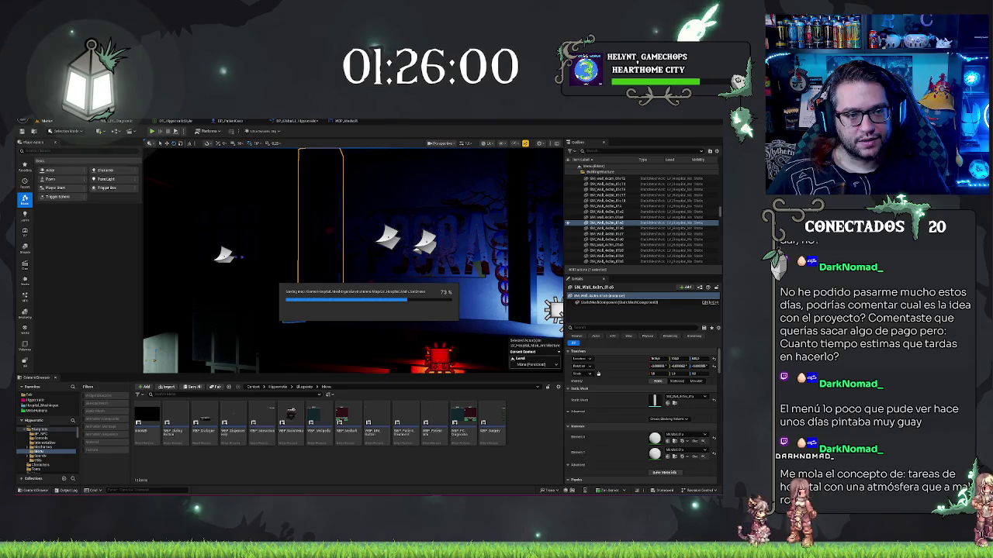
Check File > Recent Levels and close the list without loading a level
click(45, 121)
mouse_move(93, 152)
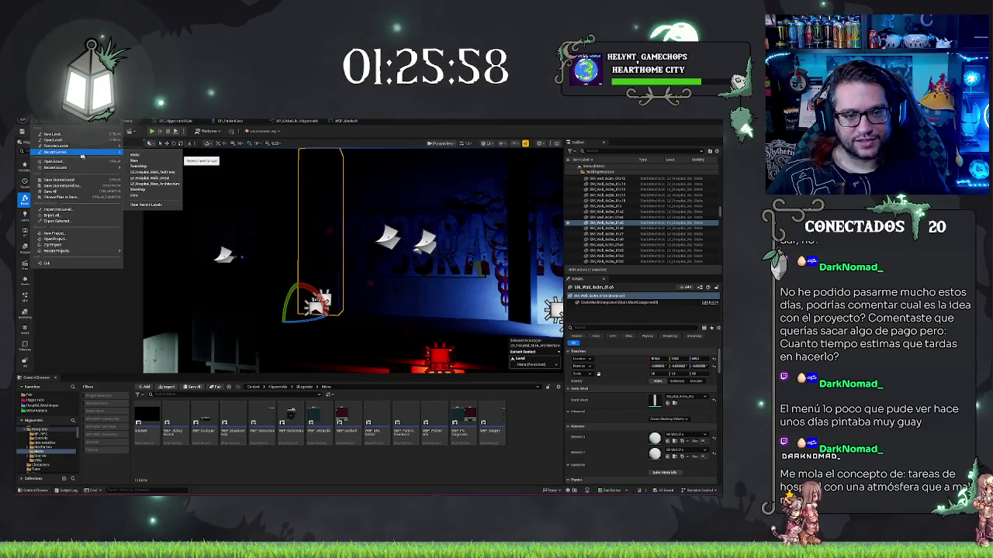
click(142, 166)
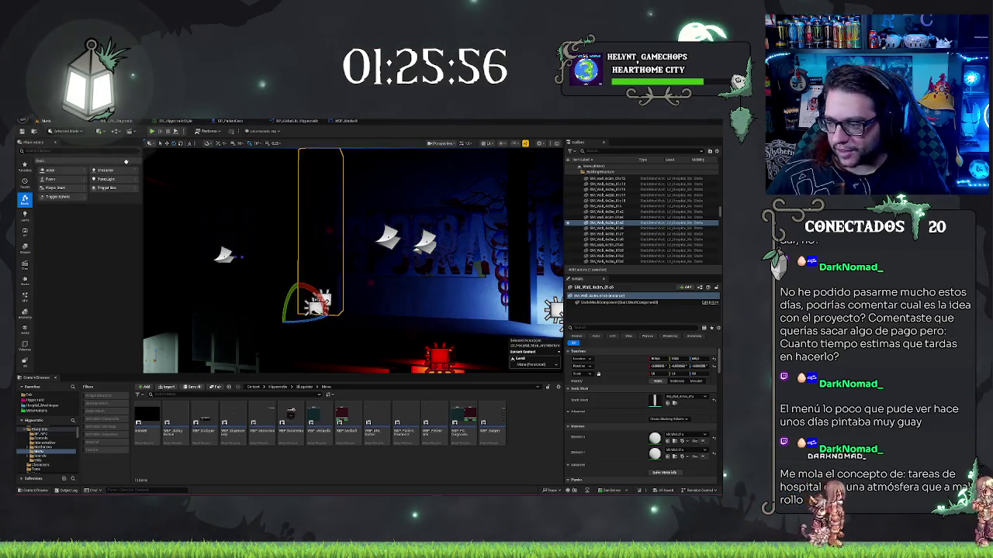
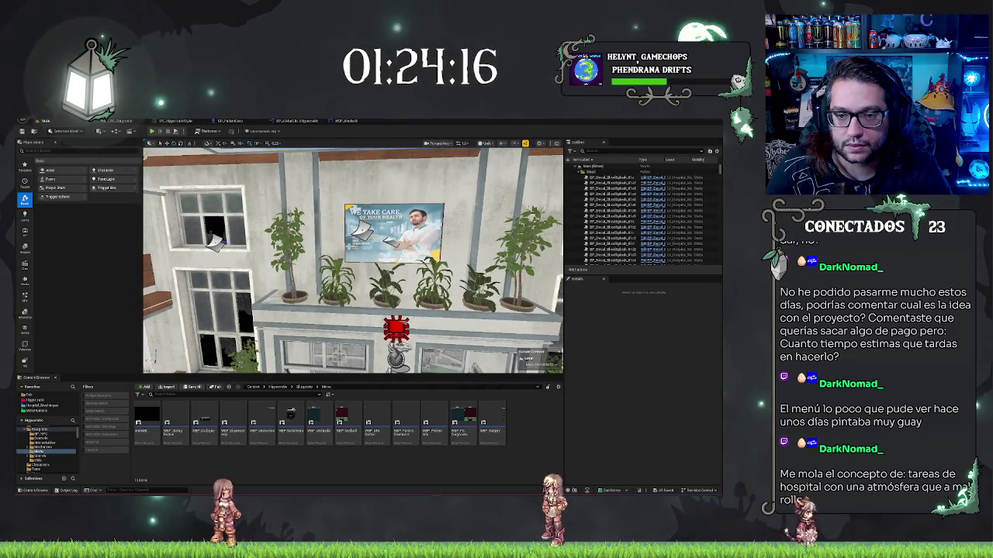
Delete the wall section behind the poster to look into the room, then undo it
click(457, 186)
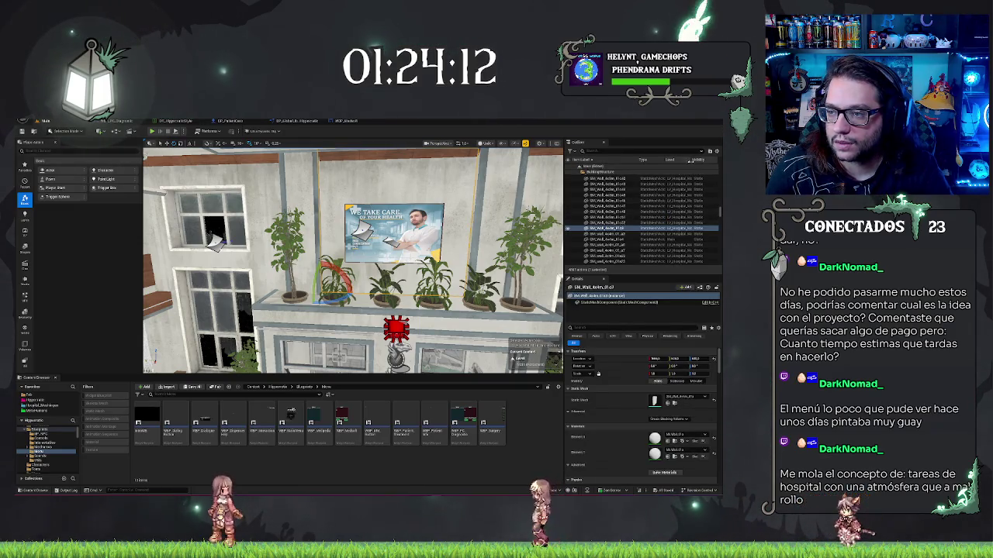
click(712, 164)
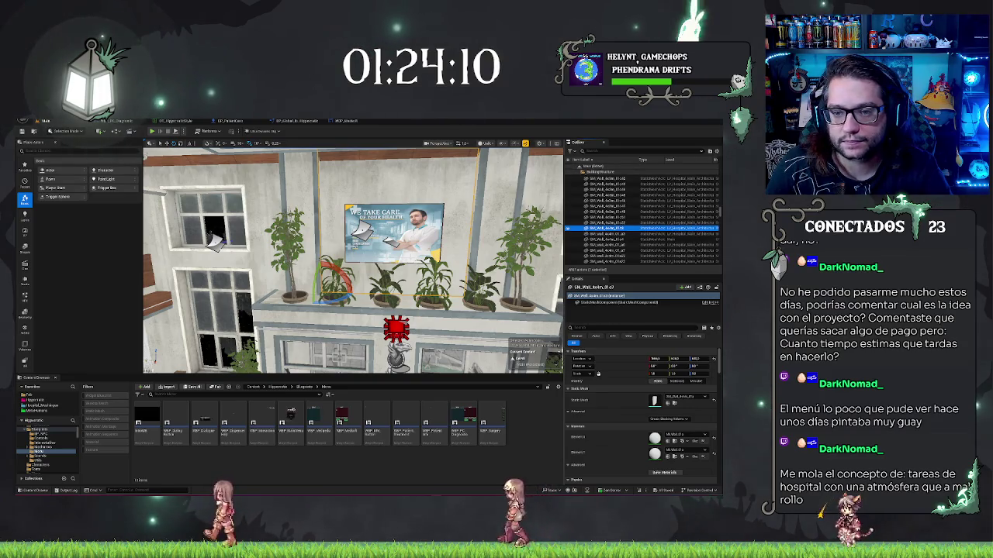
key(Delete)
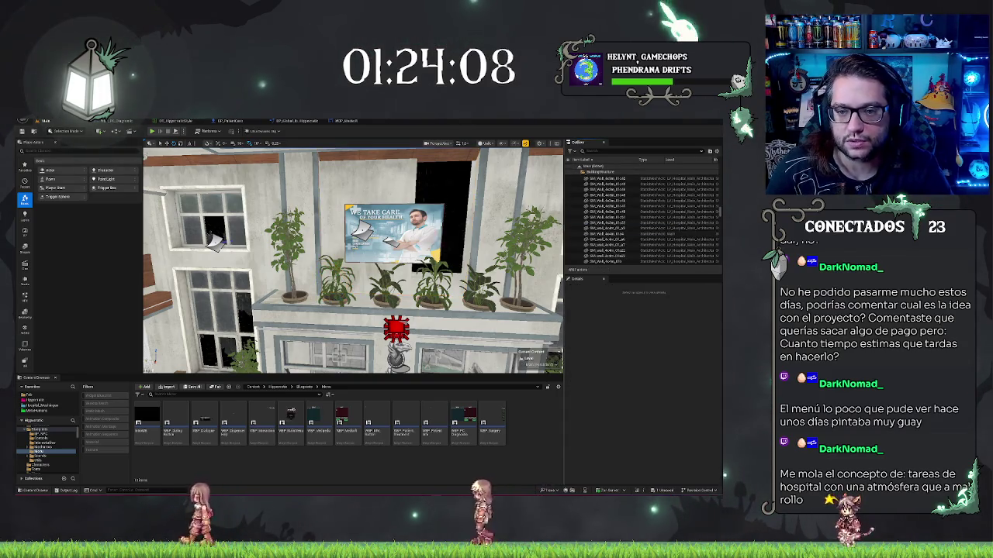
mouse_move(353, 260)
mouse_down()
mouse_move(318, 221)
mouse_move(307, 240)
mouse_move(320, 245)
mouse_up()
key(ctrl+z)
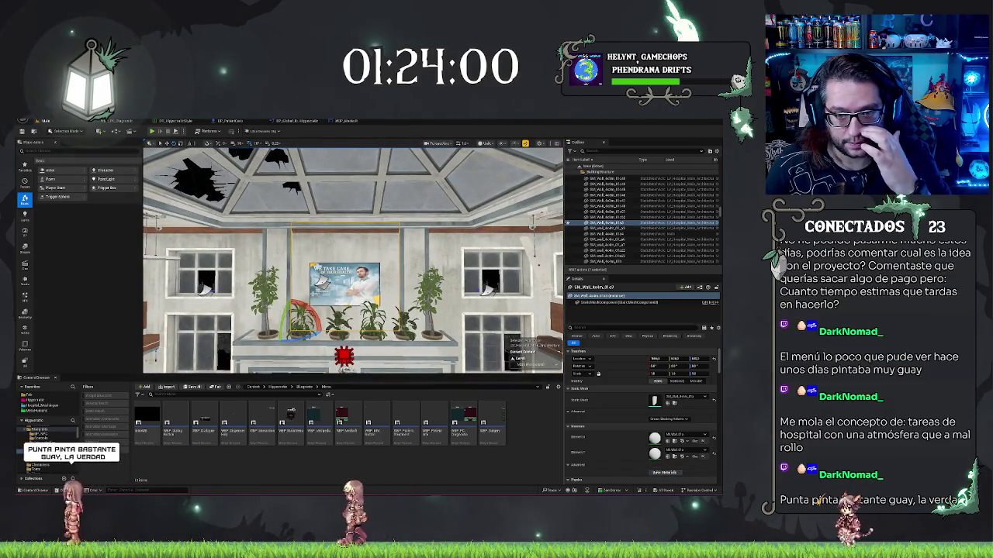
key(Escape)
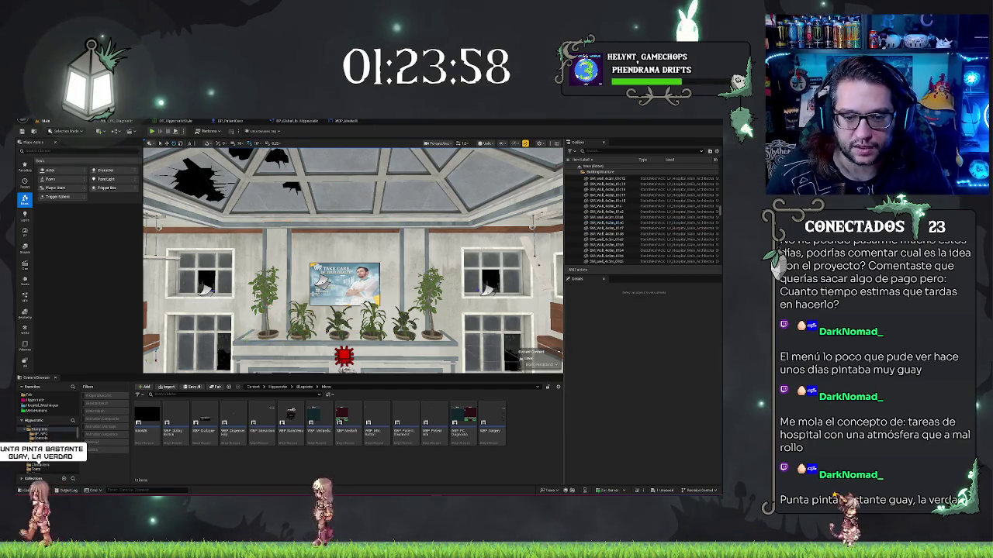
Remove and restore another wall piece, tilt the view, and start play-testing with Alt+P
key(ctrl+z)
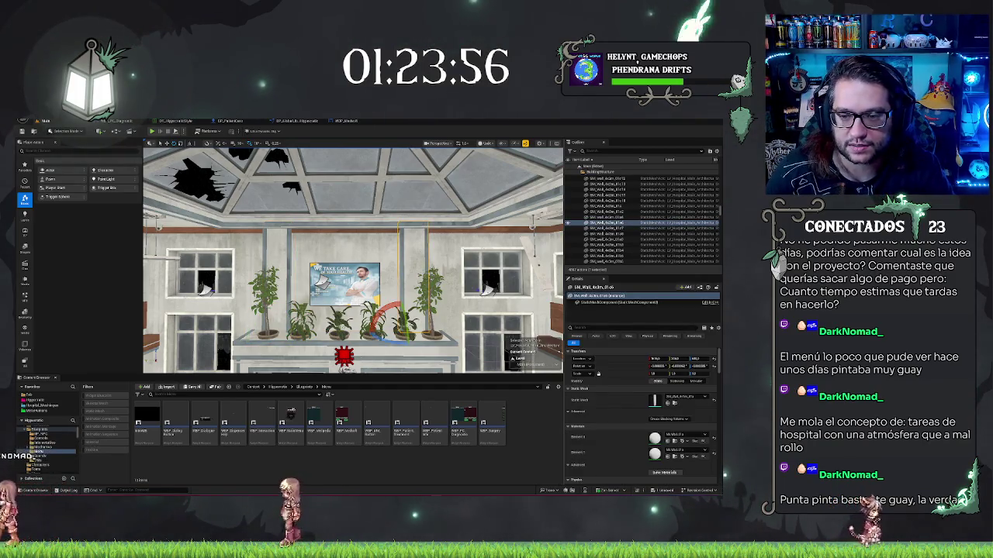
key(Delete)
scroll(353, 259, up, 5)
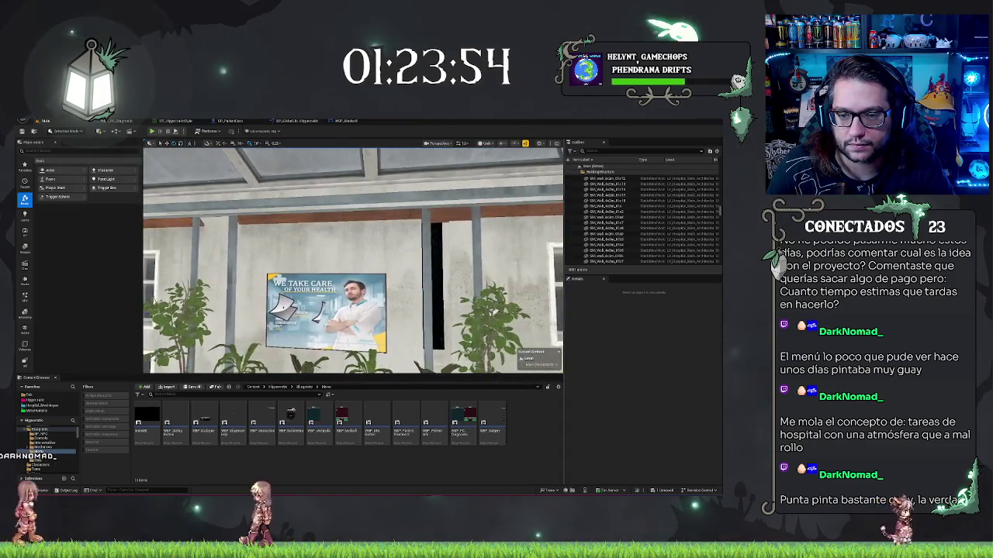
scroll(353, 260, down, 5)
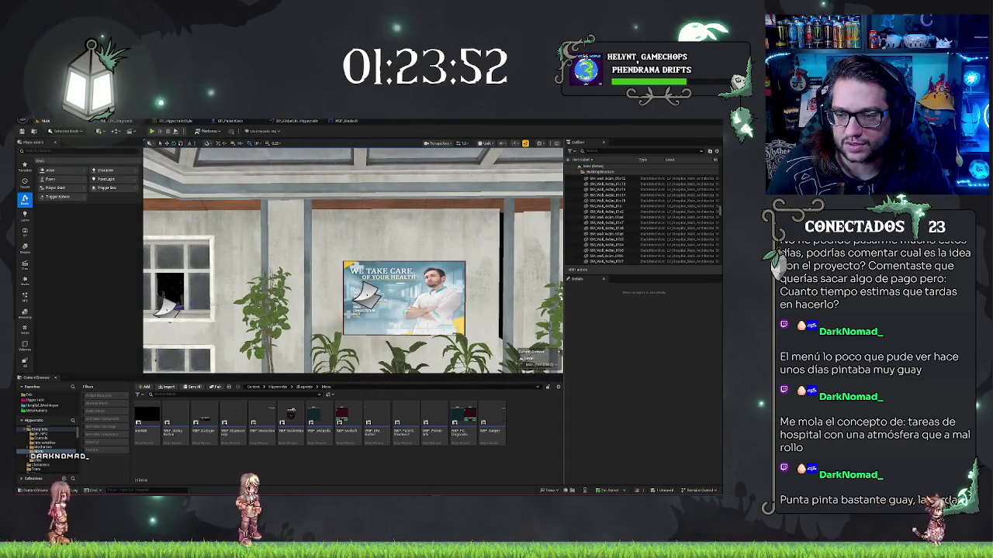
key(ctrl+z)
key(ctrl+z)
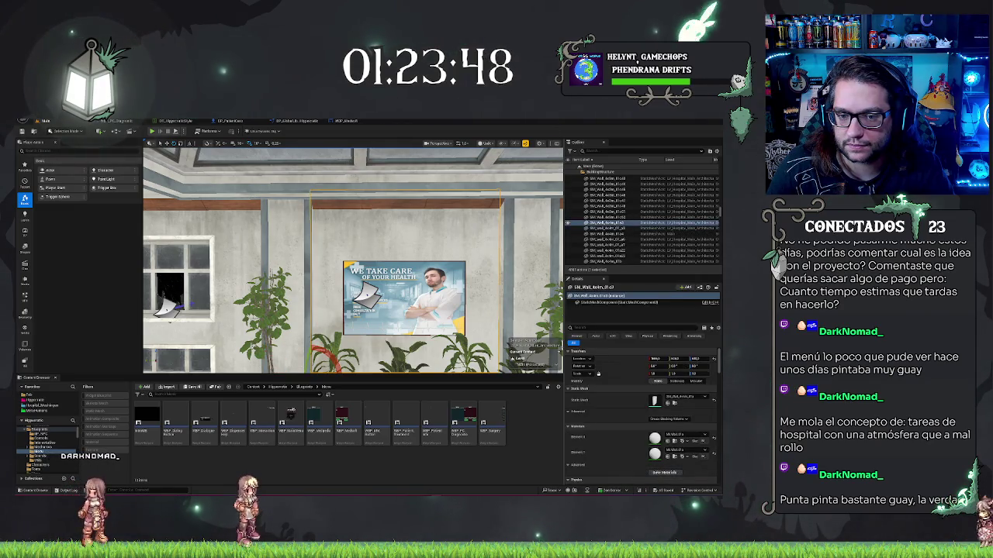
key(ctrl+z)
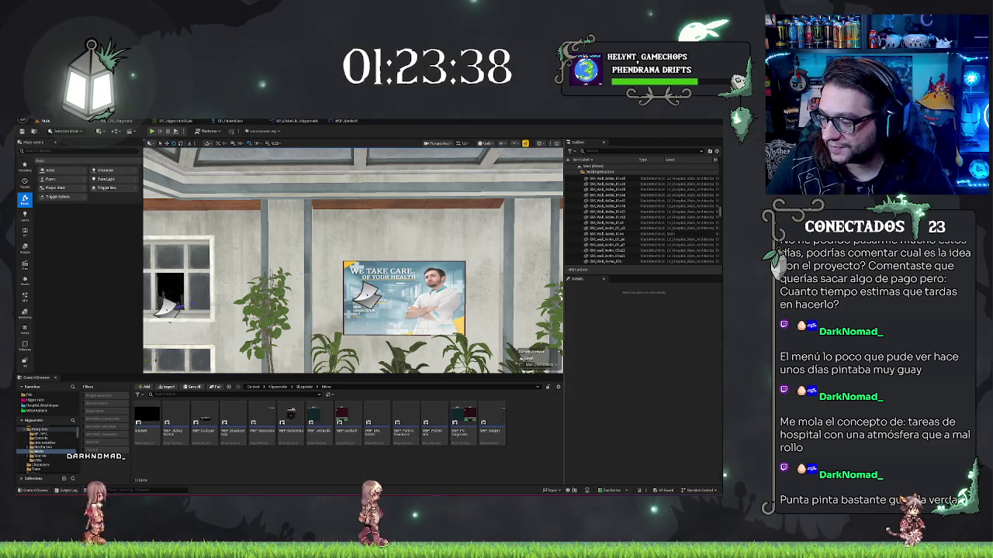
mouse_move(353, 264)
mouse_down()
mouse_move(353, 241)
mouse_move(334, 256)
mouse_move(353, 256)
mouse_move(345, 248)
mouse_up()
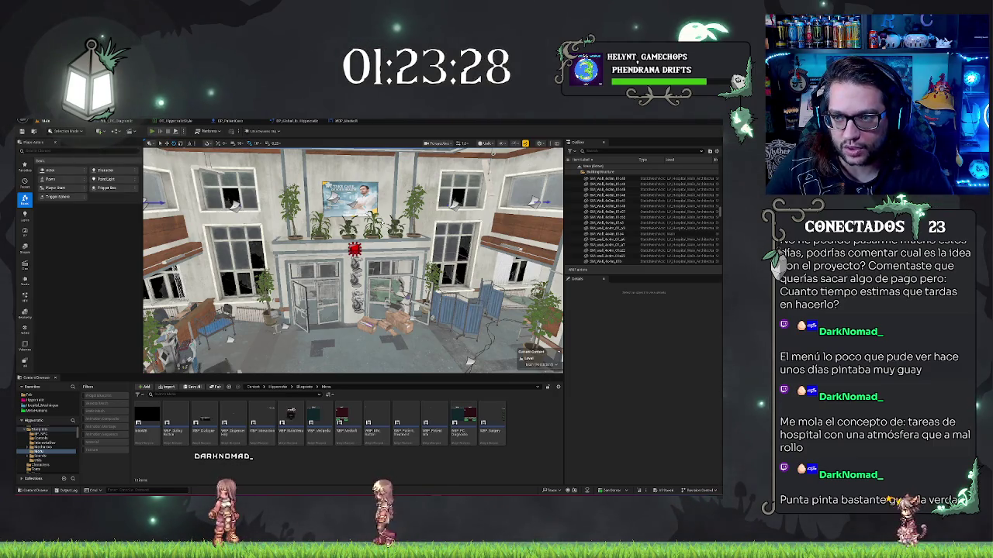
key(alt+p)
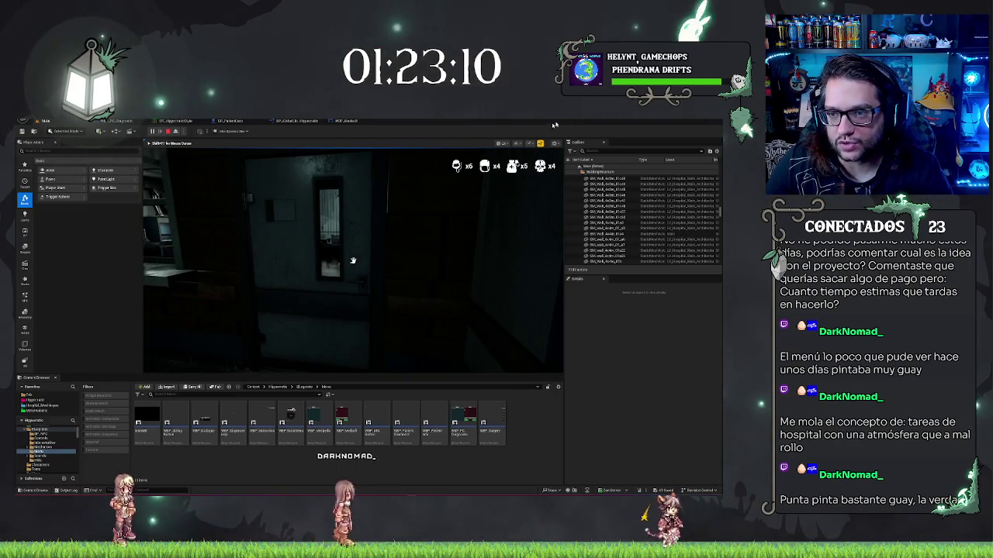
Walk down the corridor through the office and out to the waiting chairs
click(506, 217)
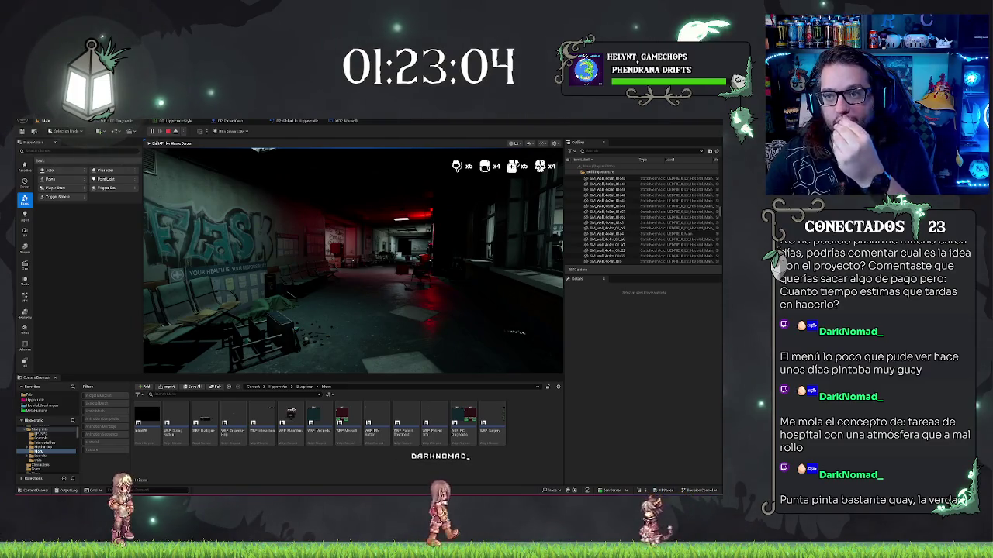
mouse_move(353, 260)
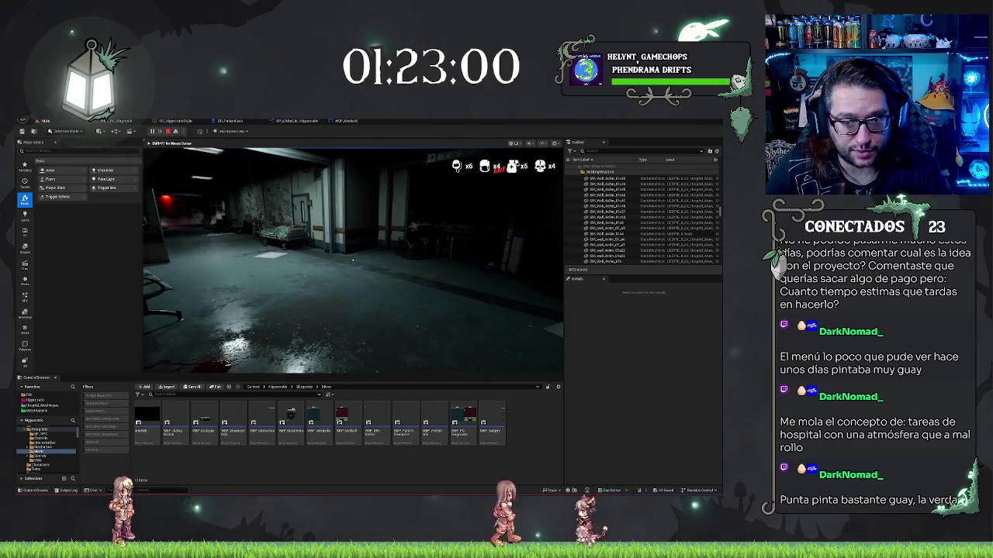
key(w)
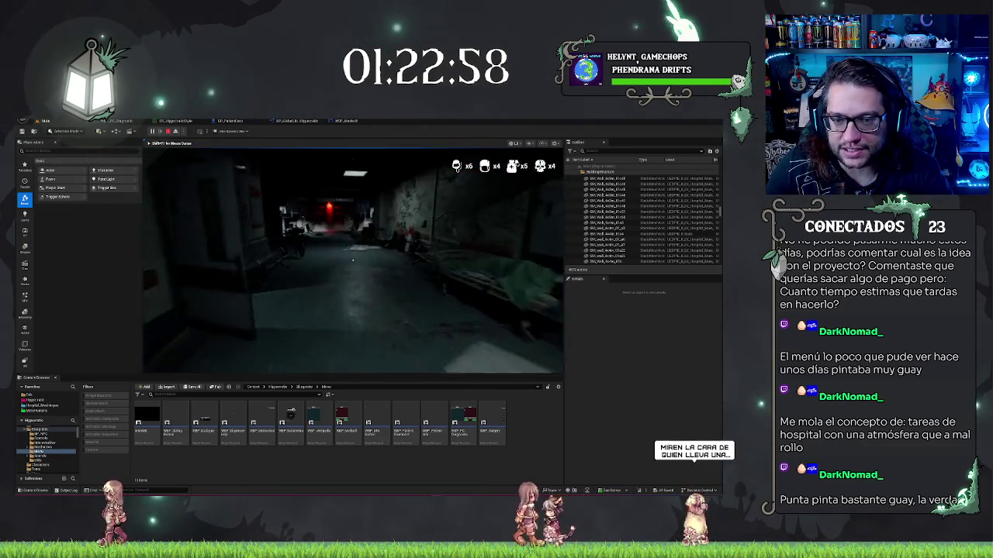
key(w)
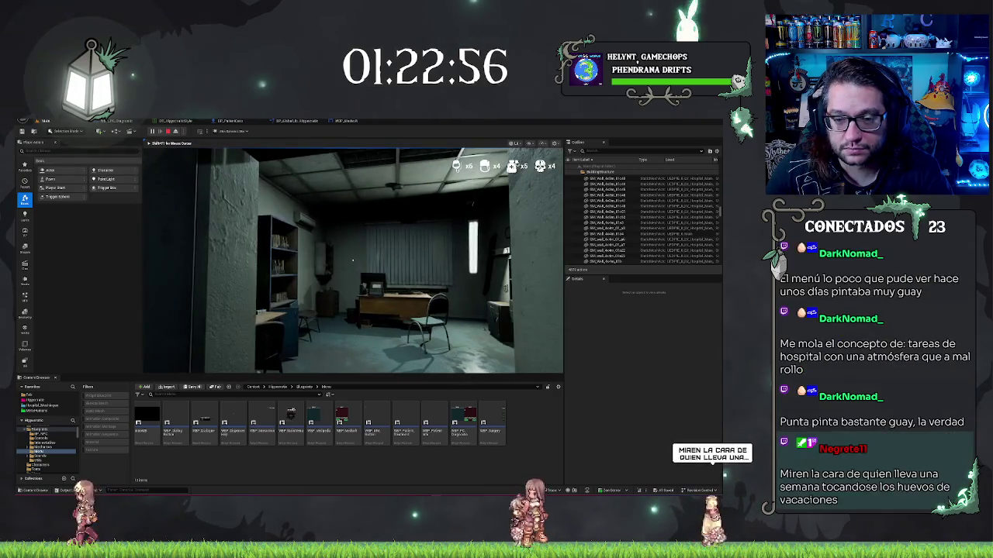
key(w)
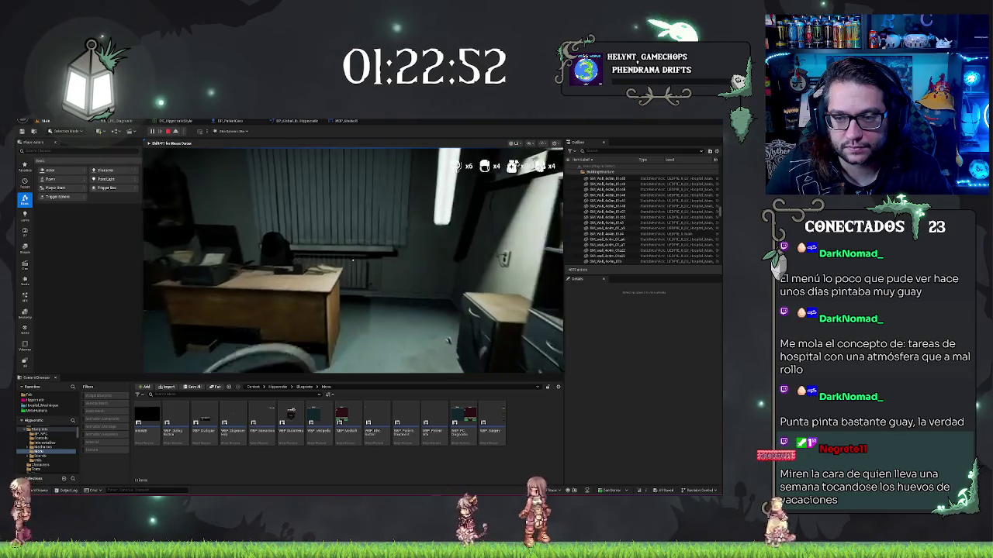
key(w)
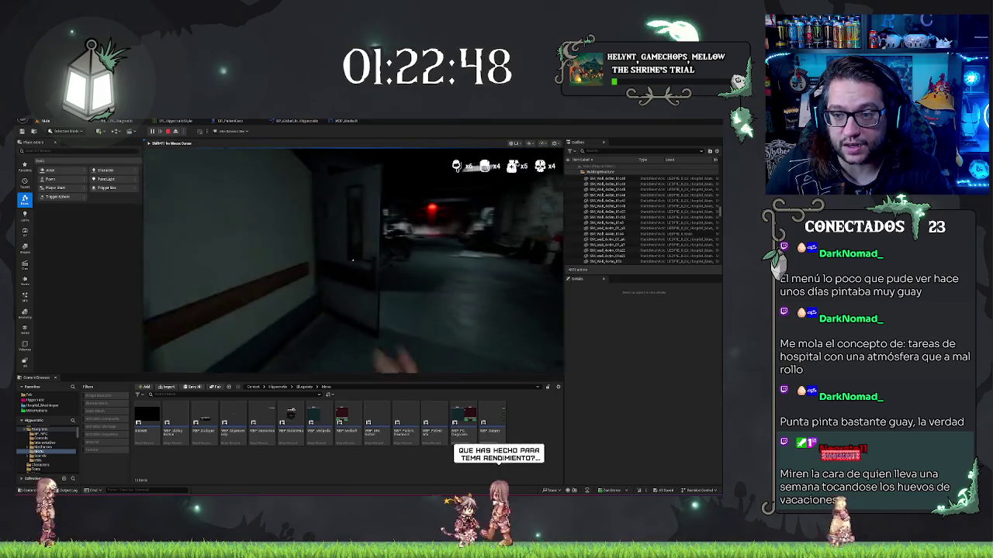
Run 'stat unit' in the in-game console, then stop the play-test
key(grave)
text(stat unit)
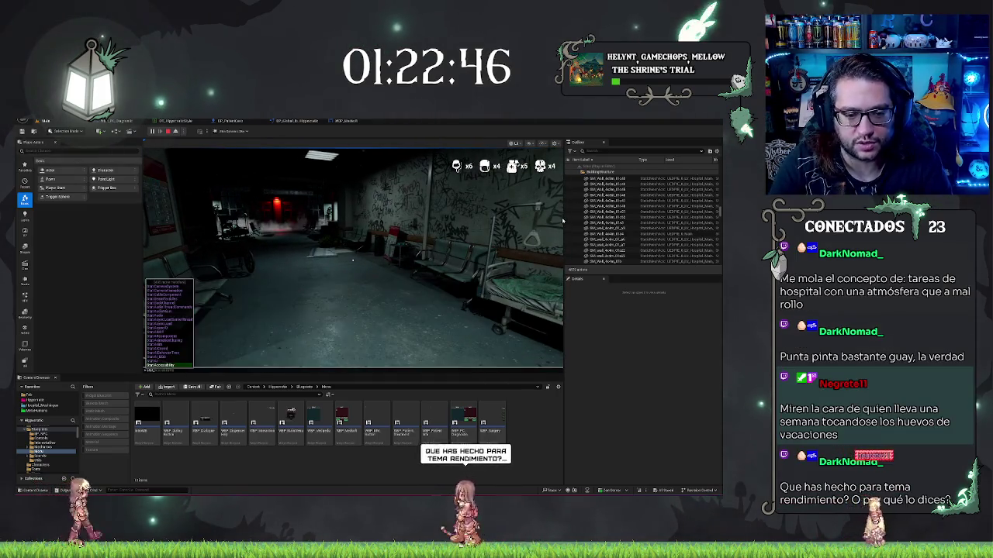
key(Return)
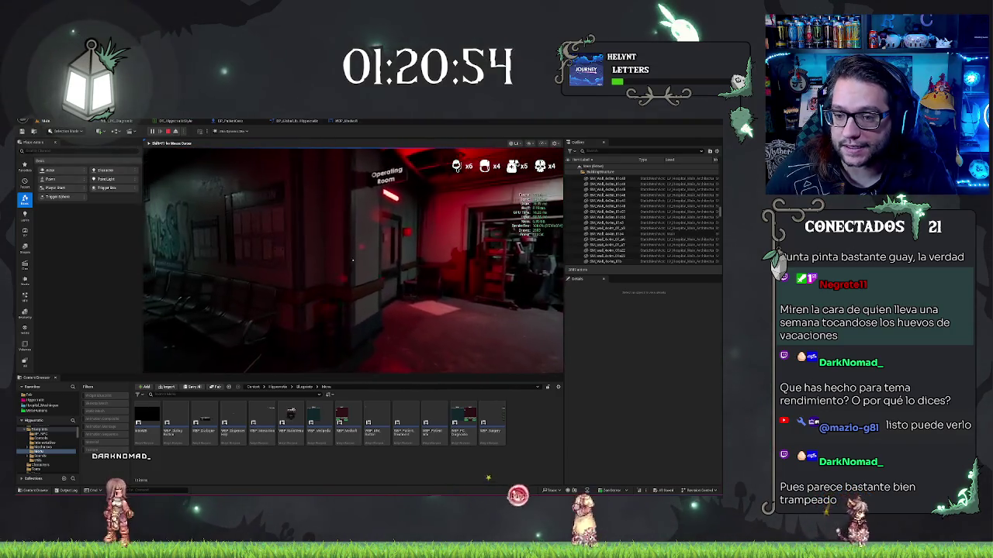
key(Escape)
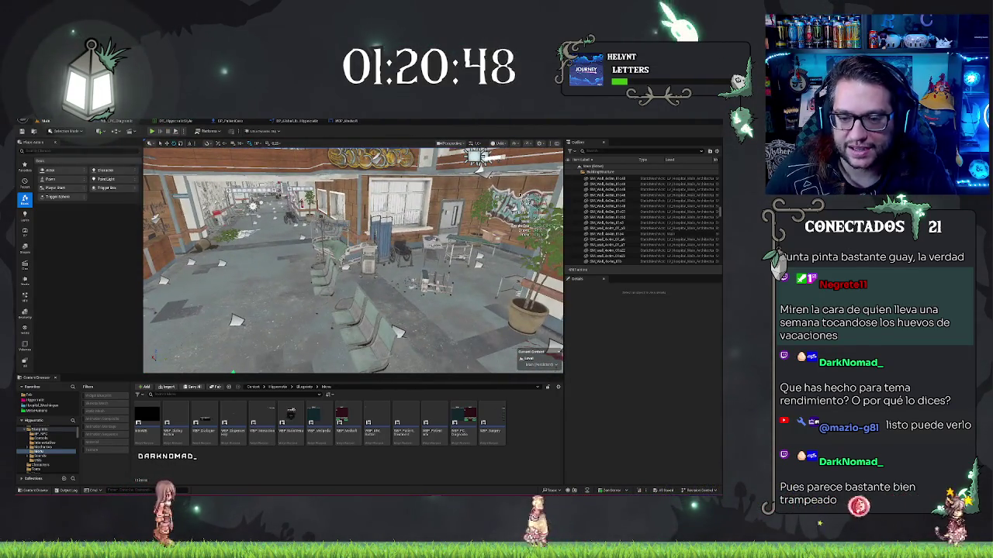
click(346, 318)
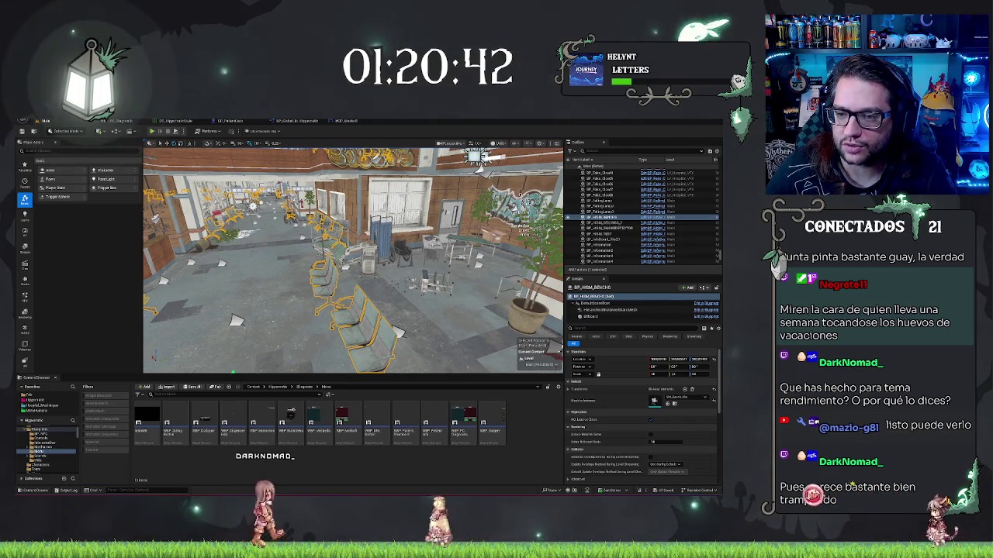
click(569, 220)
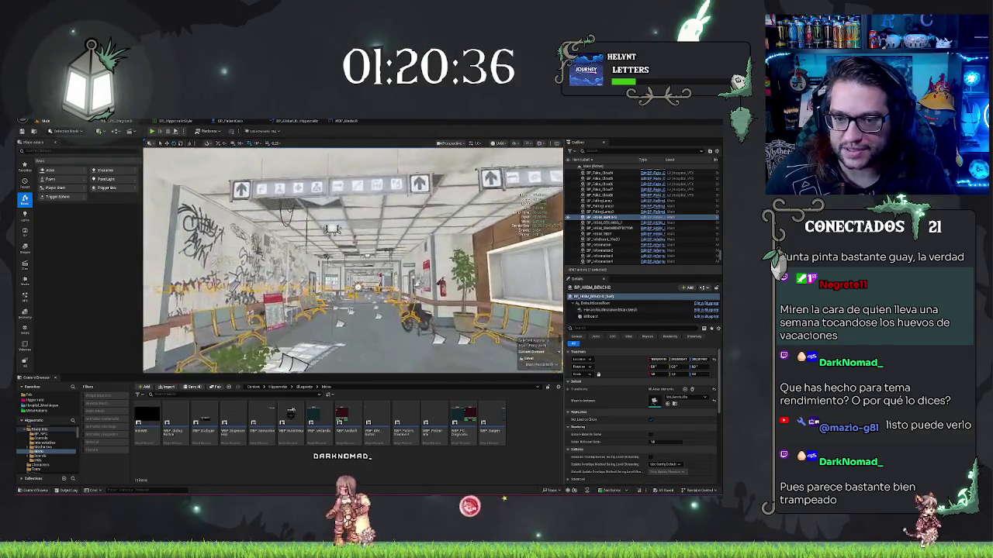
key(w)
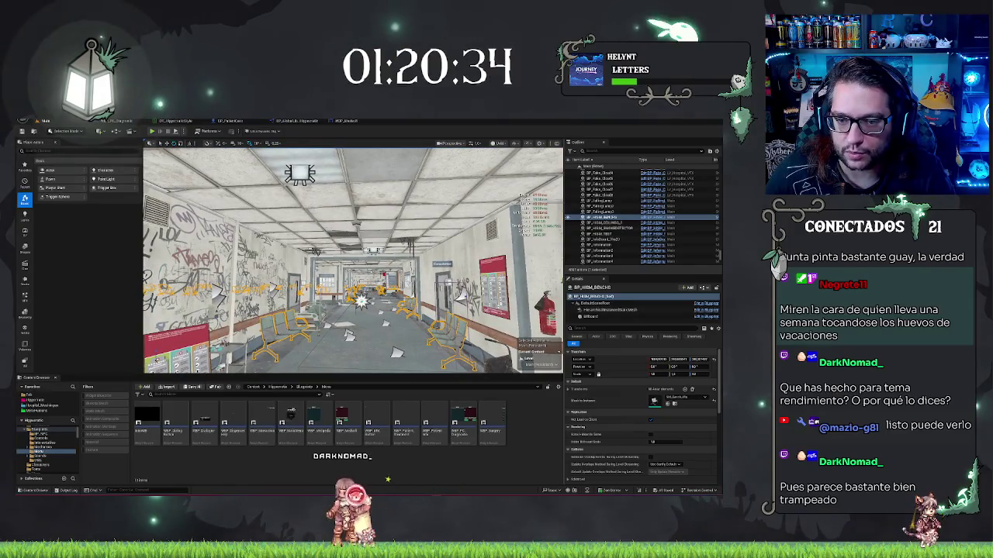
click(609, 228)
key(w)
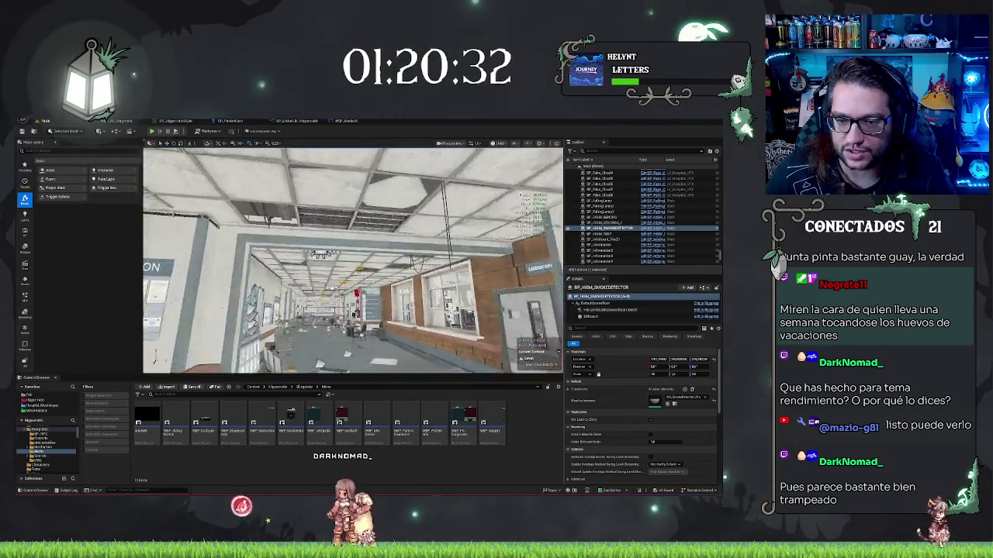
key(s)
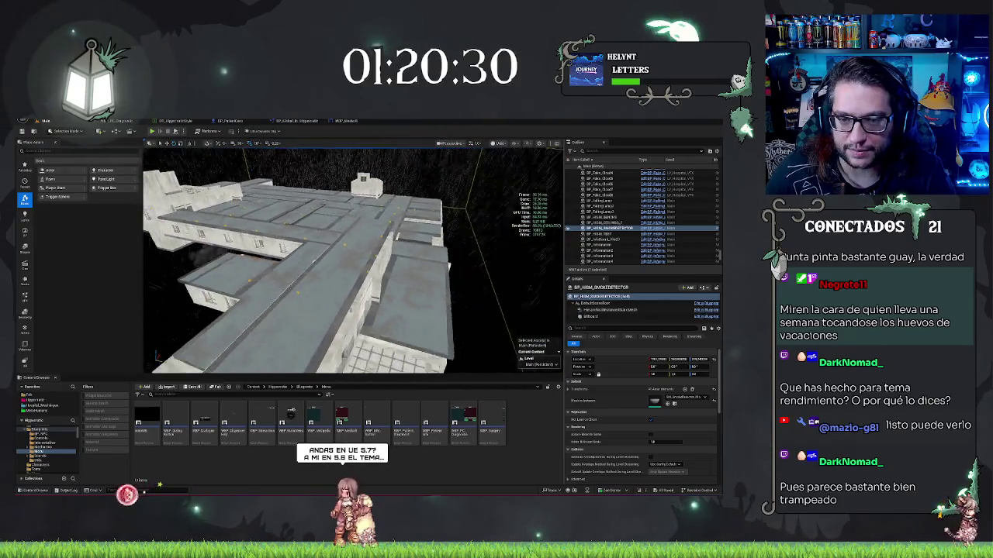
key(f)
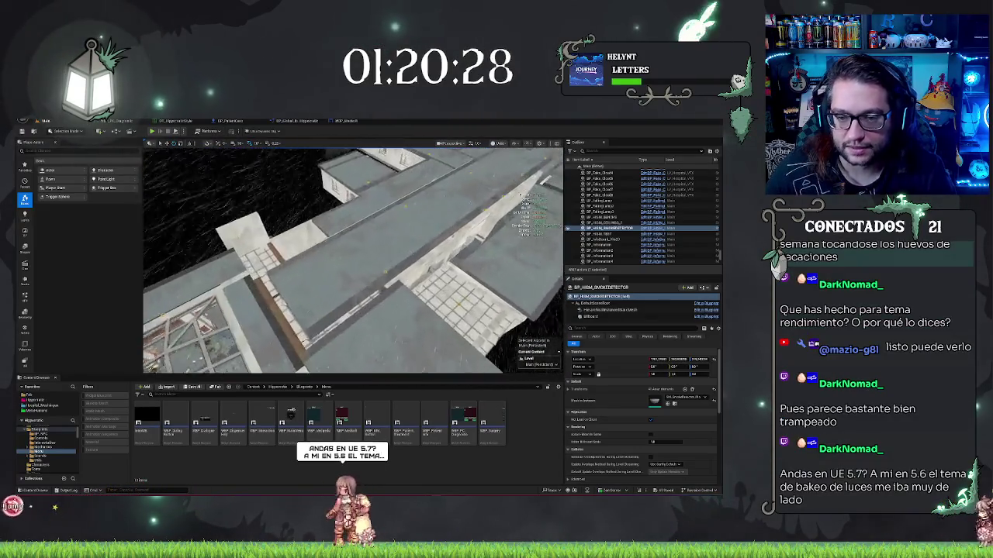
key(w)
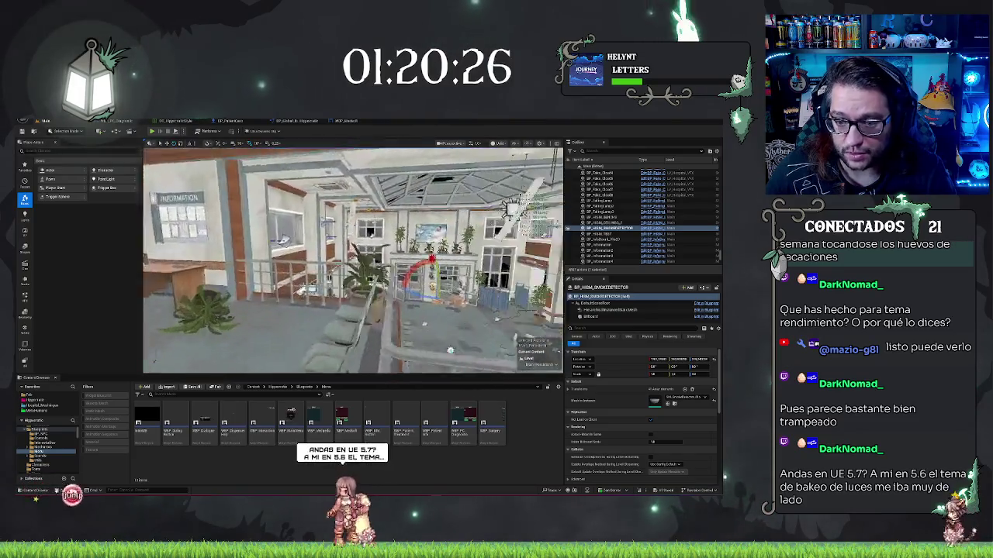
key(s)
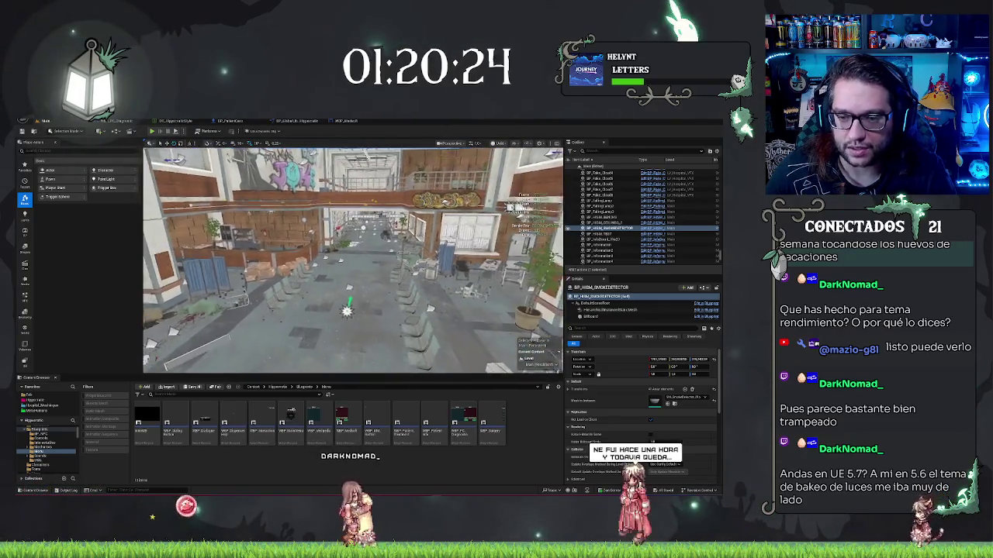
key(Escape)
scroll(353, 260, up, 5)
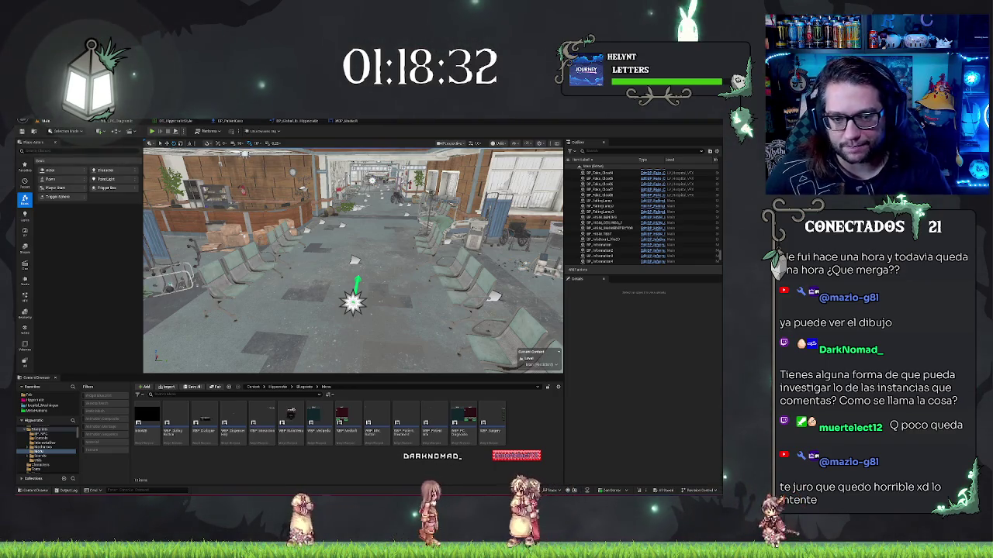
click(609, 218)
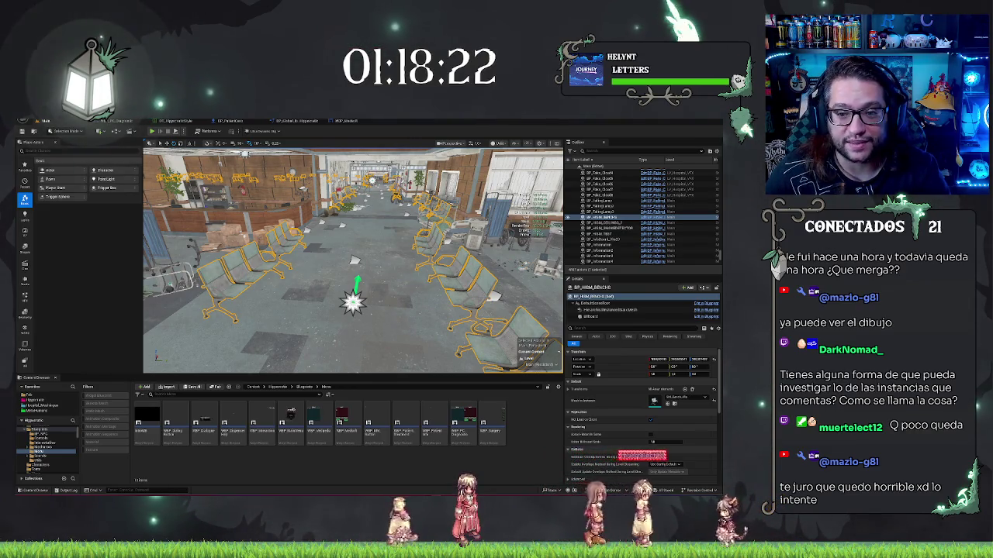
key(Escape)
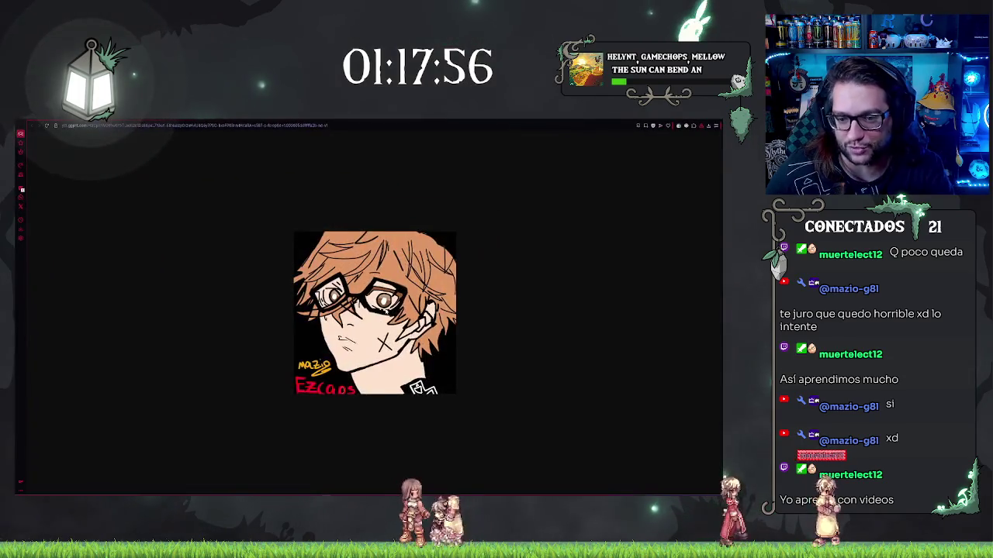
Zoom the portrait image, reposition the browser window, and close it with Ctrl+W
scroll(227, 288, up, 4)
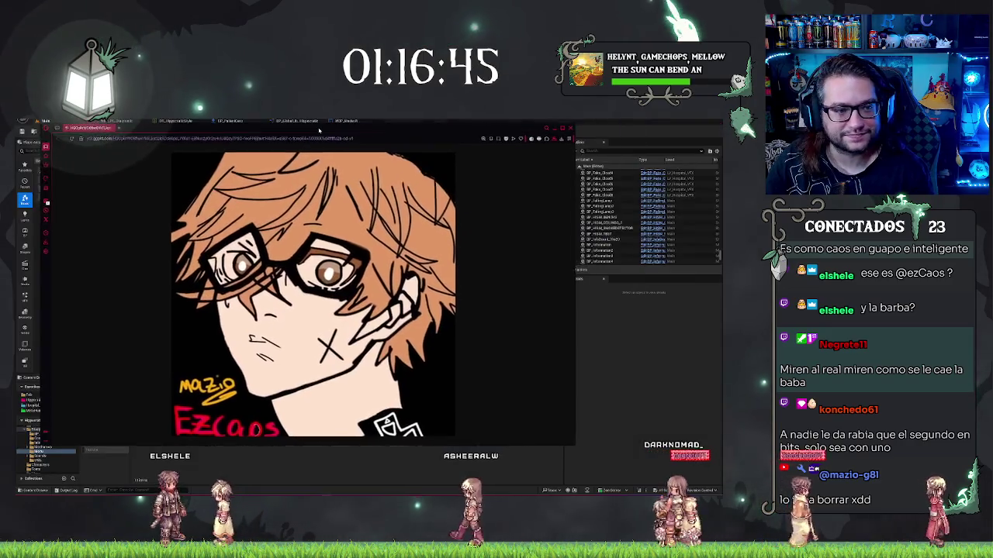
drag(319, 130, 329, 136)
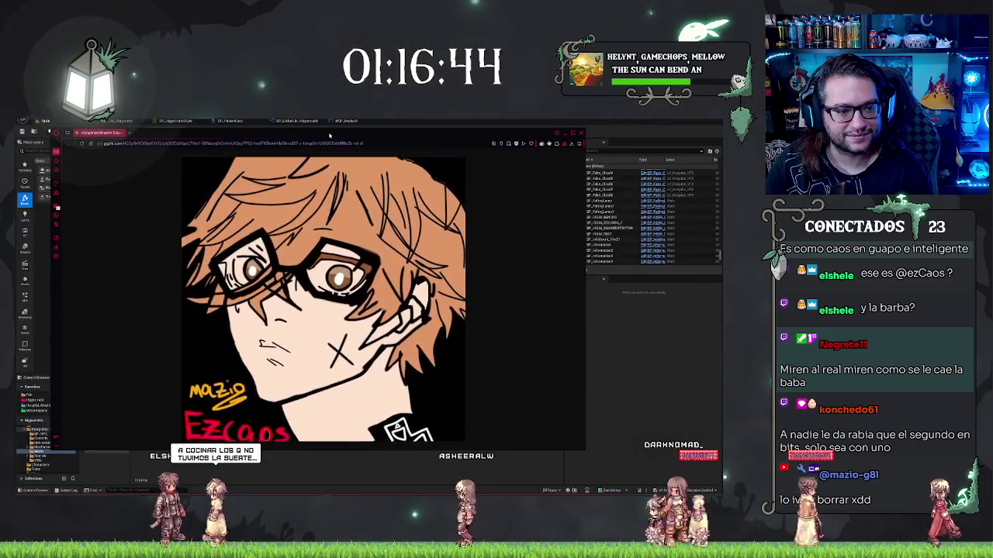
ctrl+scroll(413, 394, down, 3)
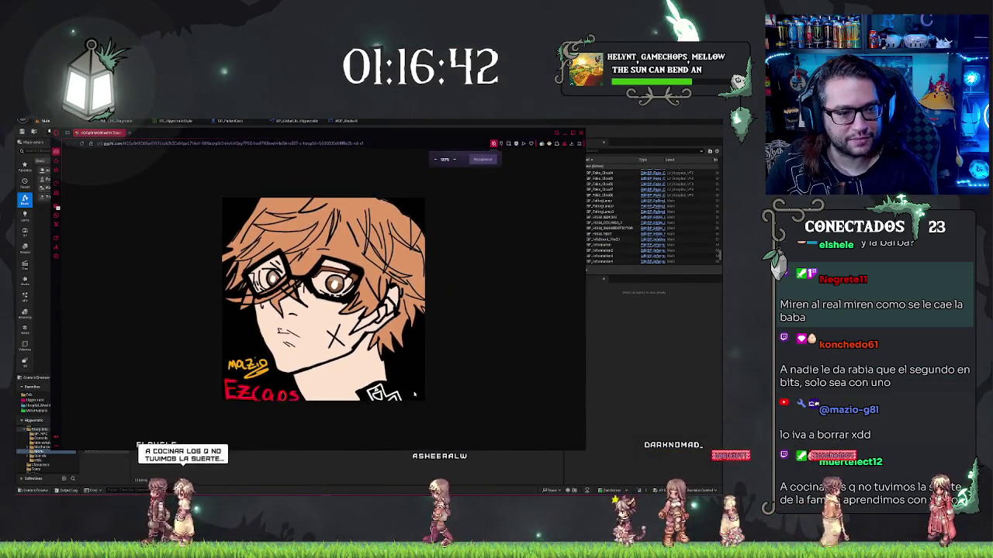
mouse_move(378, 135)
mouse_down()
mouse_move(332, 148)
mouse_move(354, 147)
mouse_up()
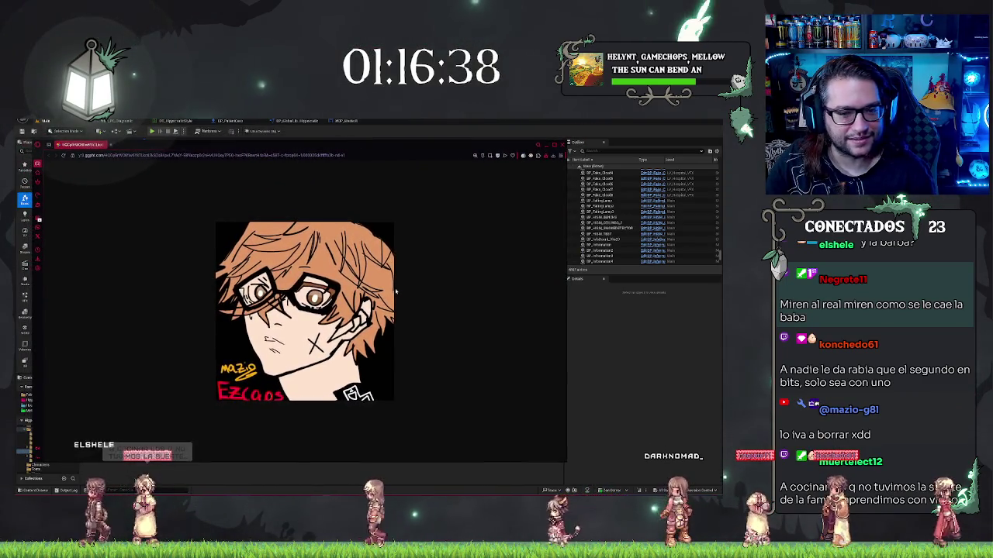
ctrl+scroll(393, 300, down, 2)
drag(397, 144, 401, 159)
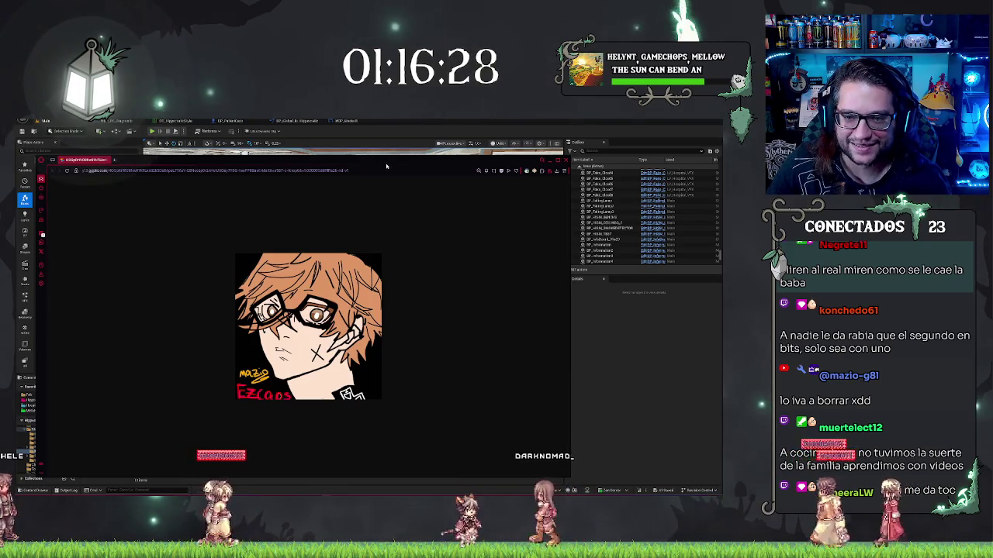
key(ctrl+w)
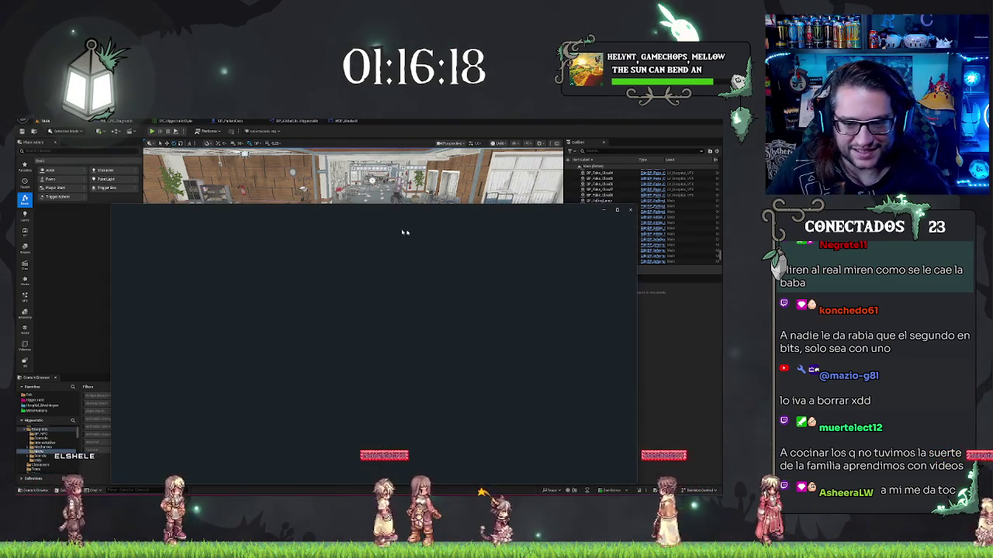
Close the leftover image window and fly through the hospital hall toward the graffiti rooms
click(629, 210)
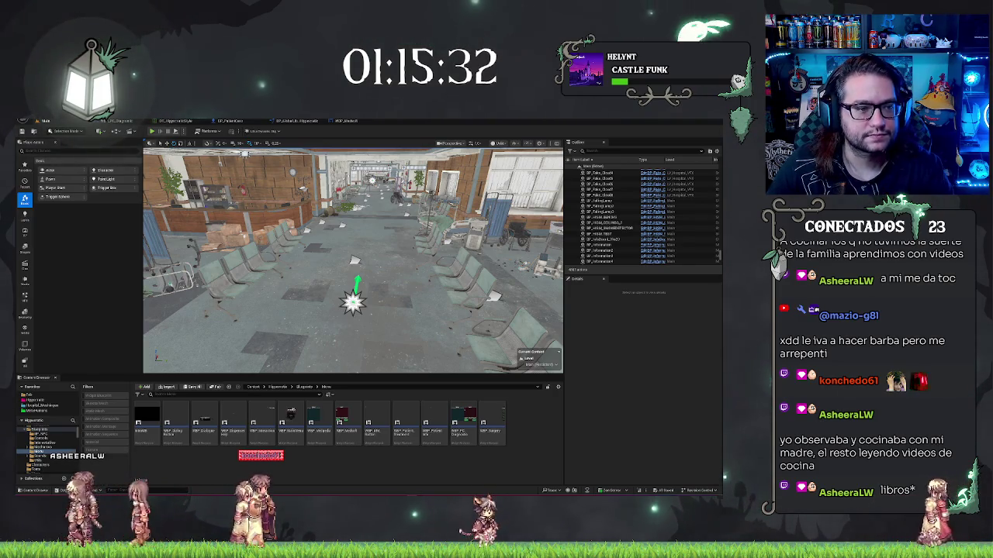
key(w)
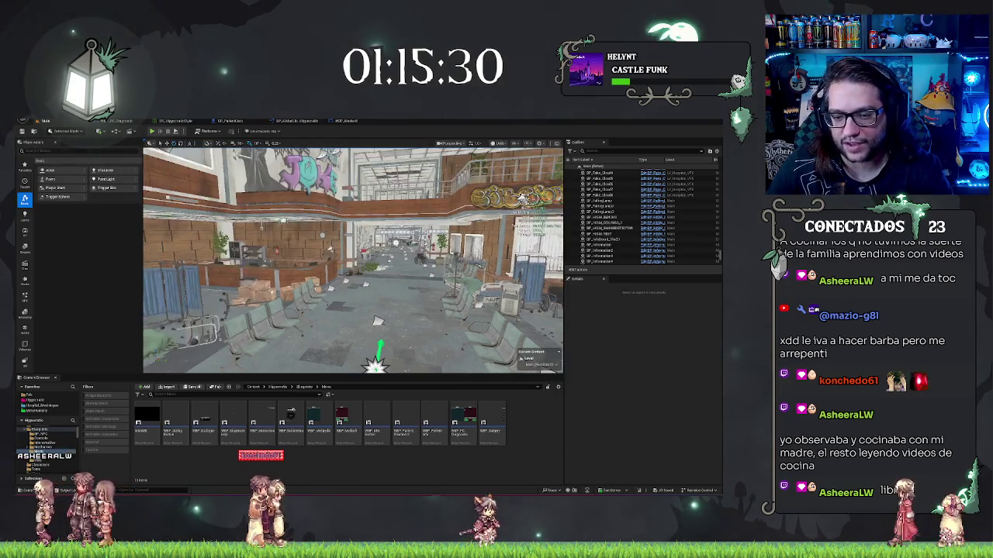
key(s)
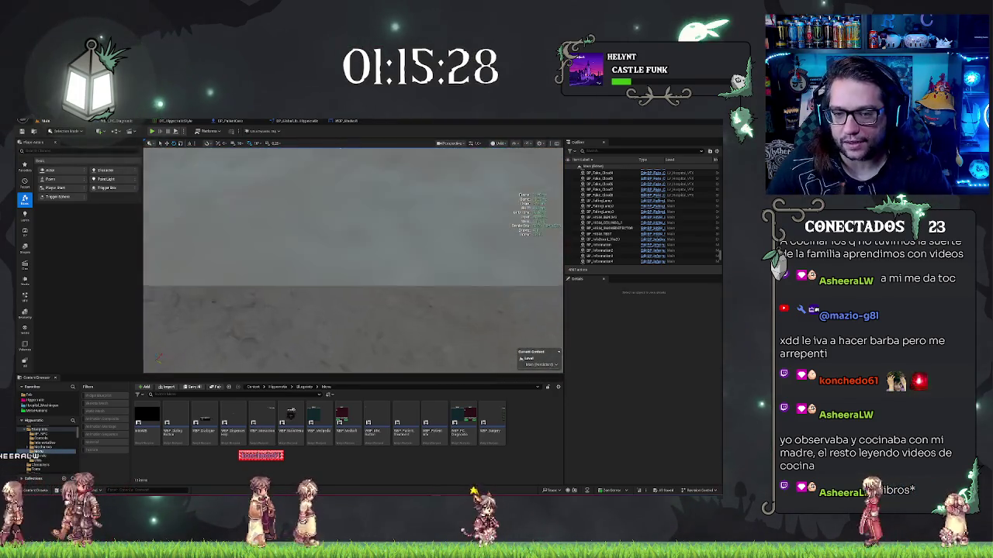
key(s)
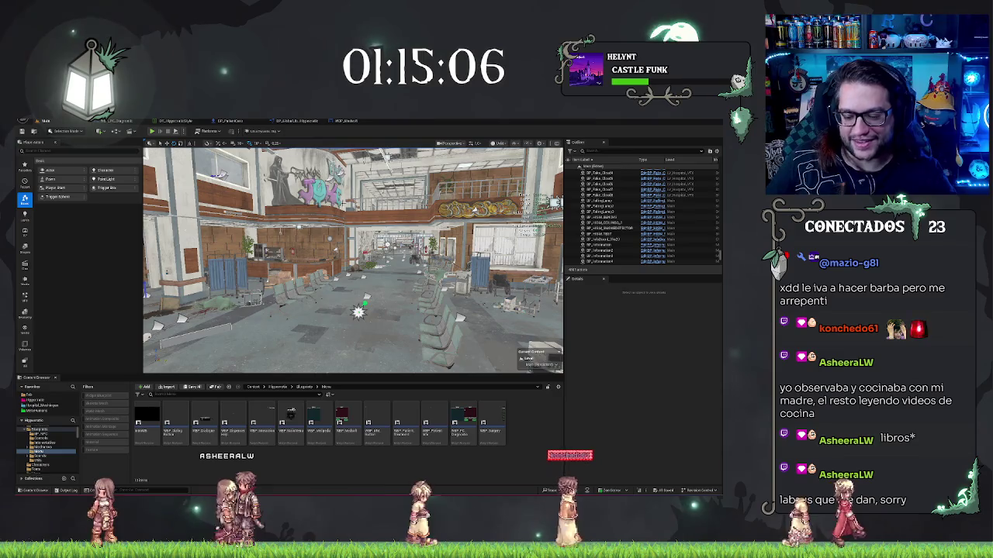
mouse_move(353, 259)
mouse_down()
mouse_move(303, 244)
mouse_move(333, 252)
mouse_up()
Add a Switch on E_PatientModels node in the ChangeModel function graph
key(ctrl+Tab)
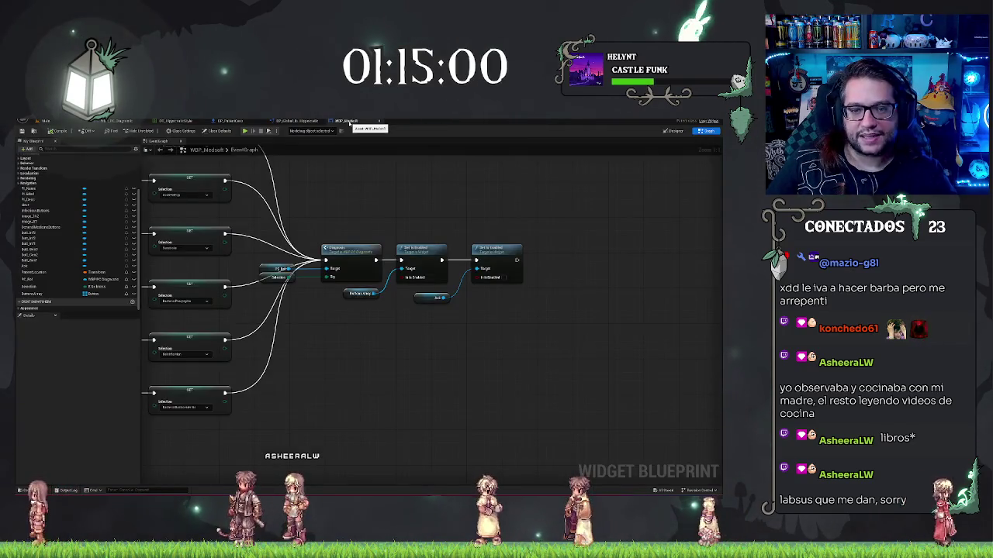
key(ctrl+Tab)
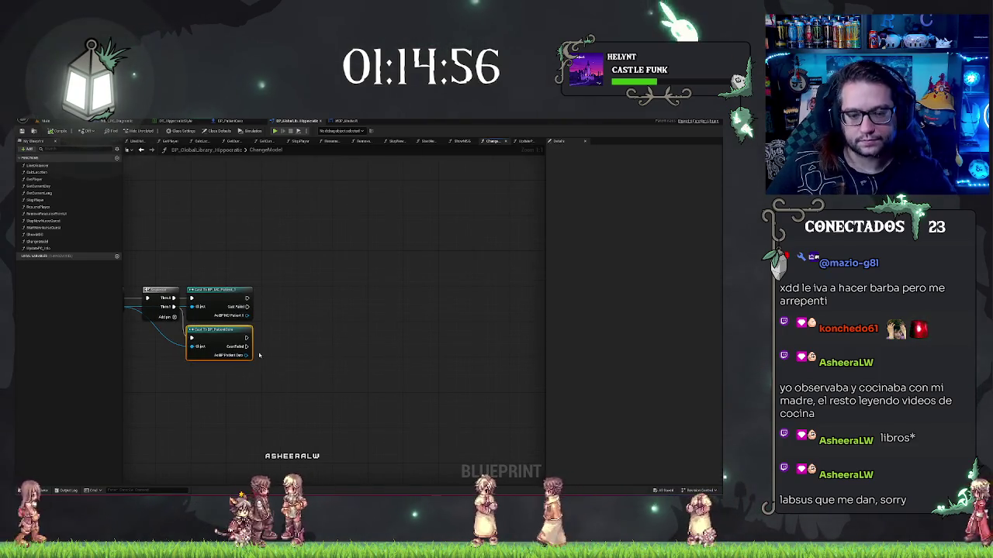
right_click(344, 304)
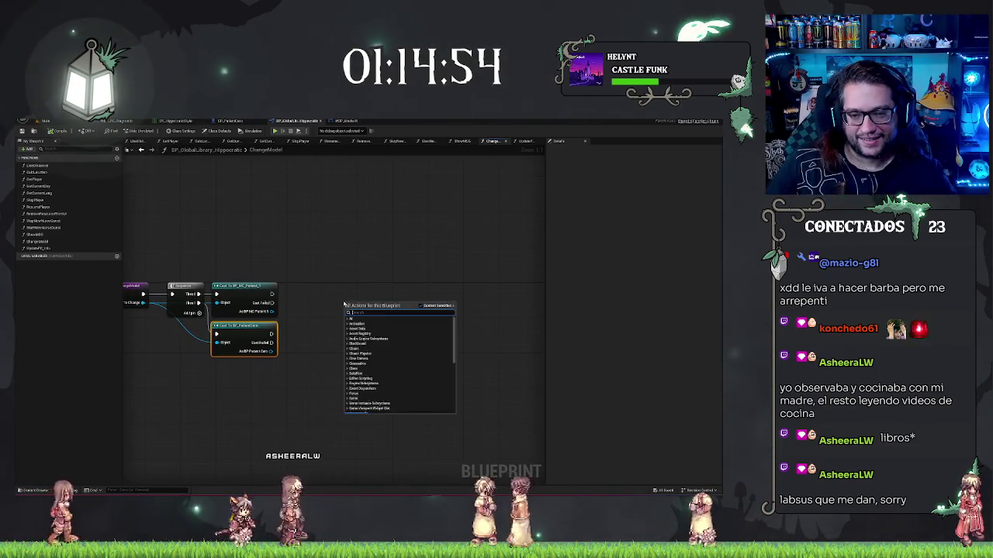
text(switch o)
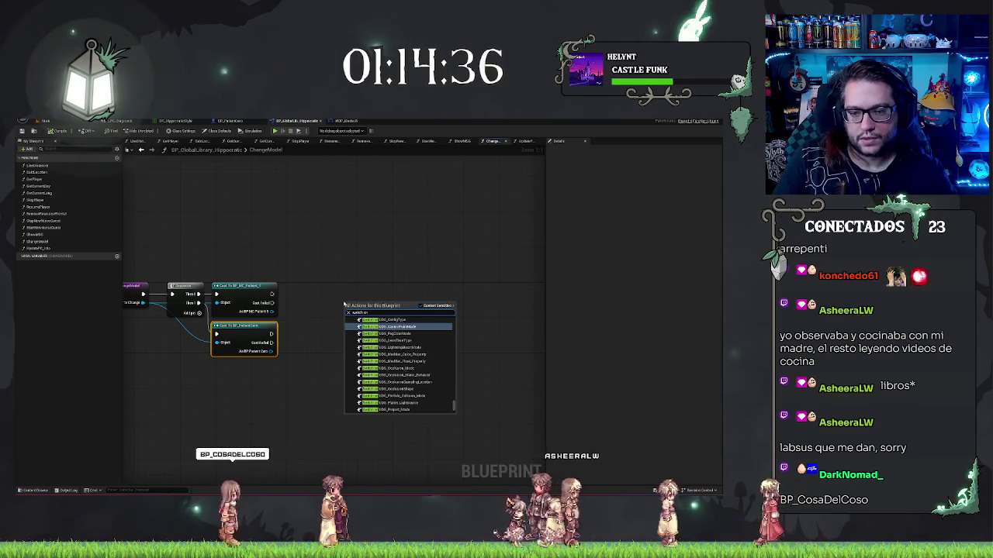
text(n patient)
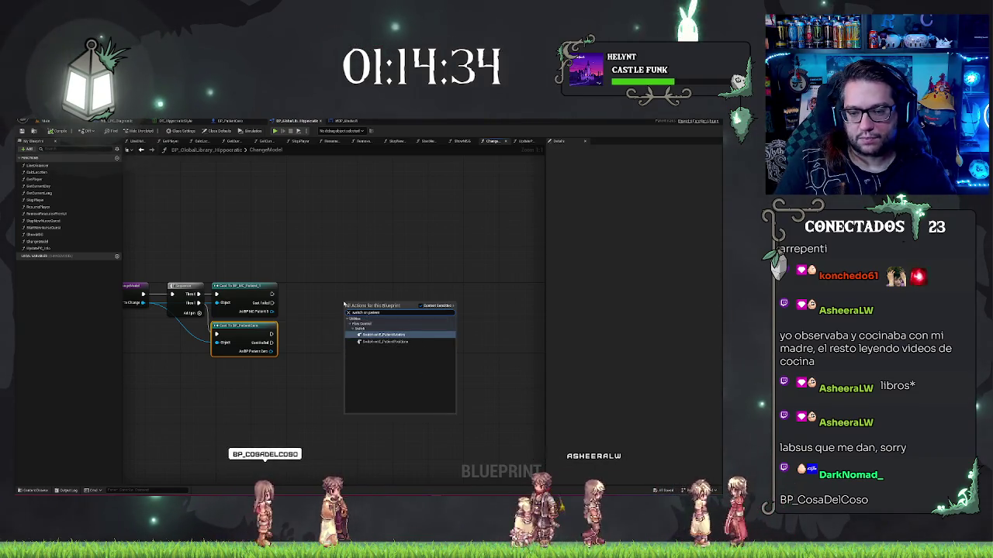
key(Return)
mouse_move(378, 308)
mouse_down()
mouse_move(351, 291)
mouse_move(396, 299)
mouse_up()
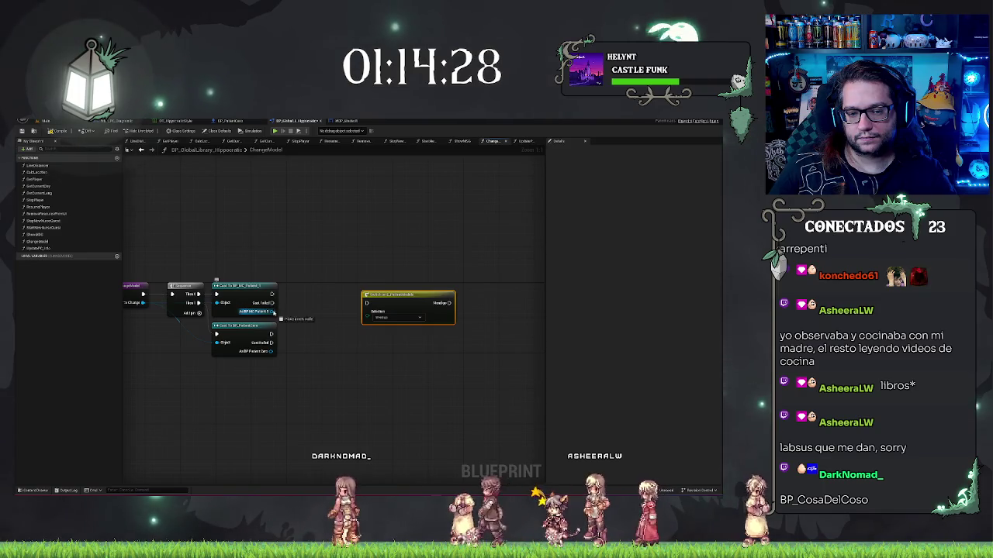
Search for a getmodel node off the patient cast output, cancel it, and switch to BP_PatientCero
drag(276, 313, 300, 313)
text(getp)
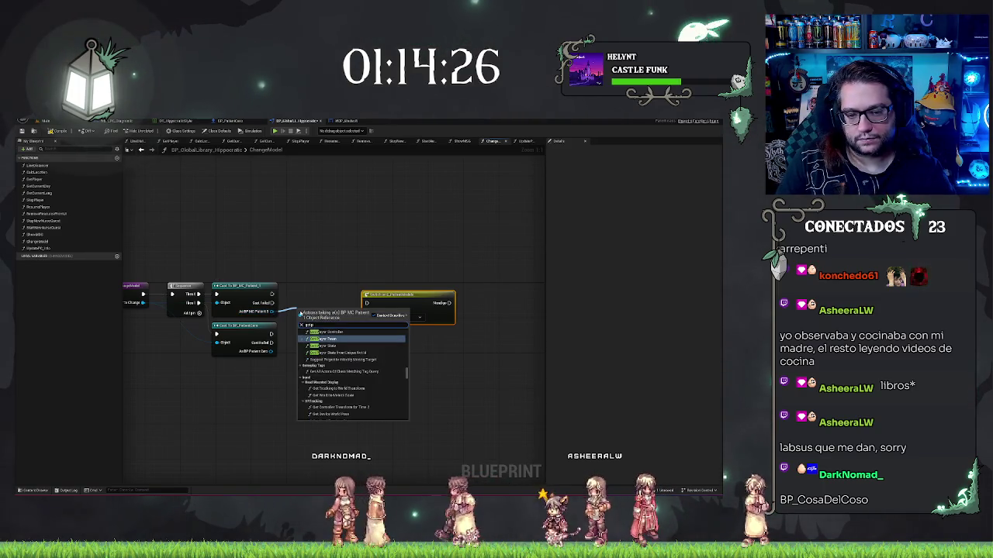
key(BackSpace)
text(model)
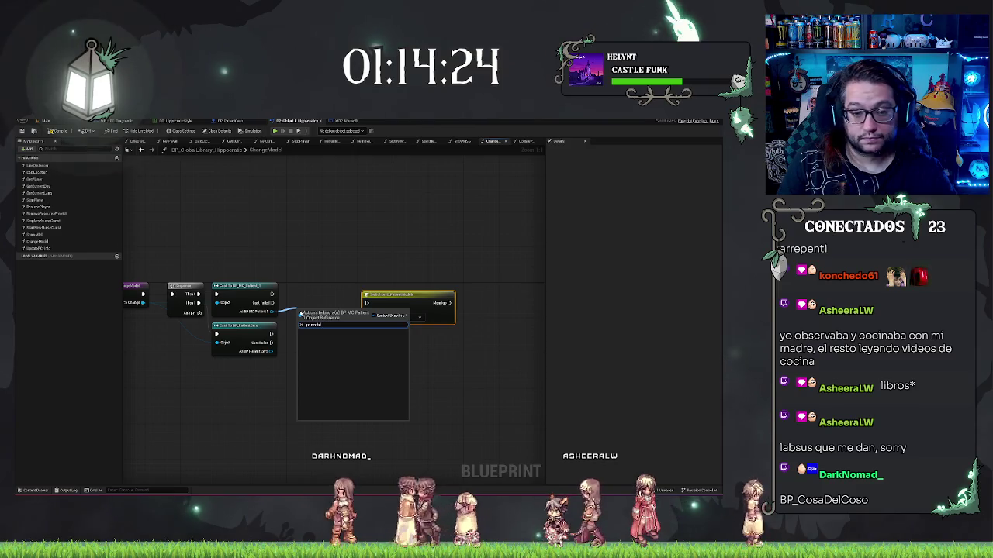
click(244, 399)
drag(269, 352, 288, 361)
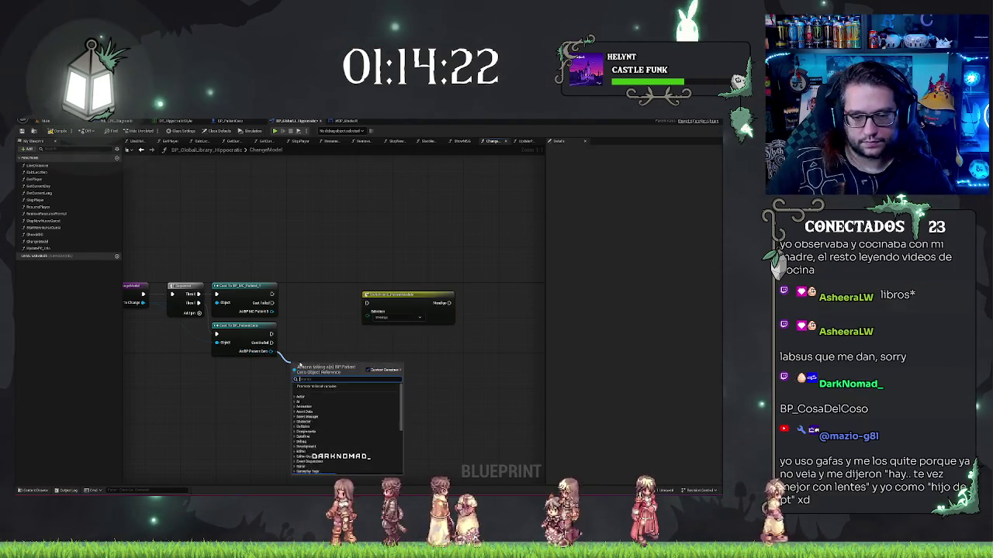
text(getmodel)
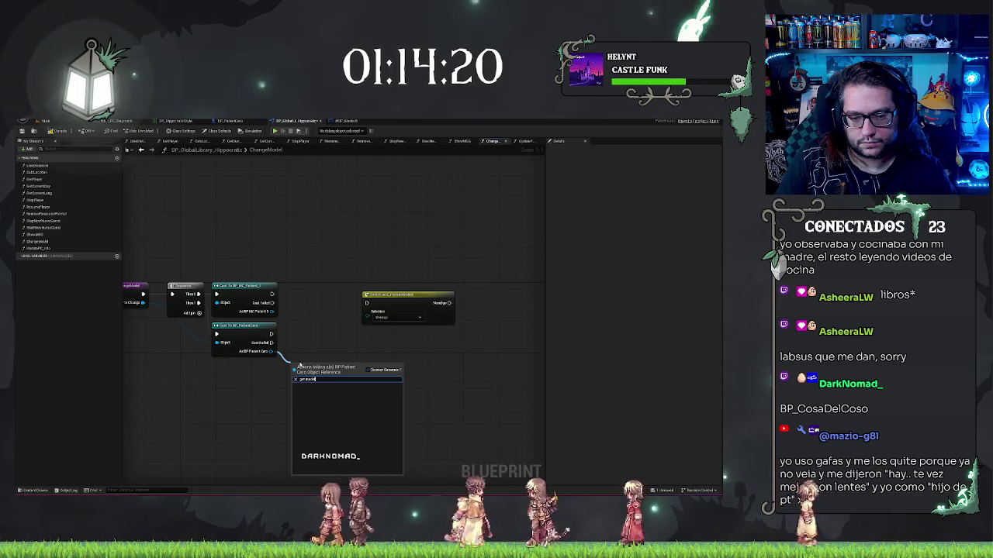
key(Escape)
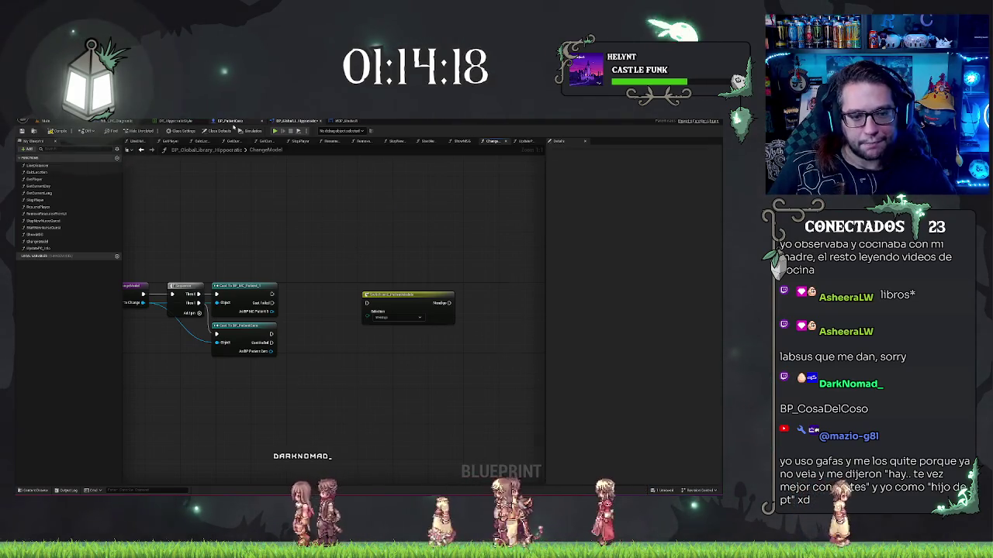
click(232, 123)
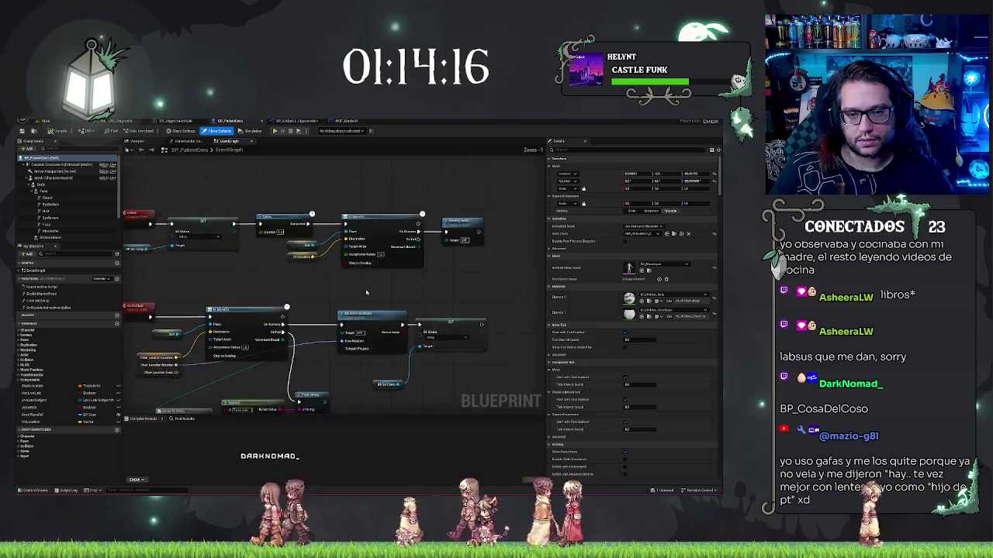
Add a Break S_Patients node from the data table Out Row and expand its fields
scroll(204, 319, down, 4)
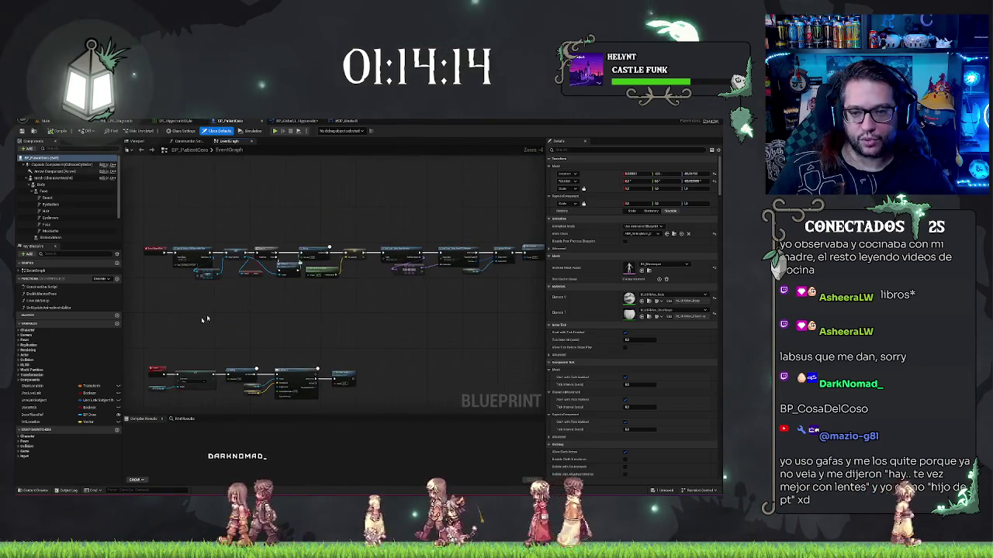
mouse_move(426, 310)
mouse_down()
mouse_move(251, 311)
mouse_move(499, 332)
mouse_move(443, 181)
mouse_up()
scroll(341, 311, up, 2)
scroll(290, 312, up, 1)
scroll(500, 331, up, 2)
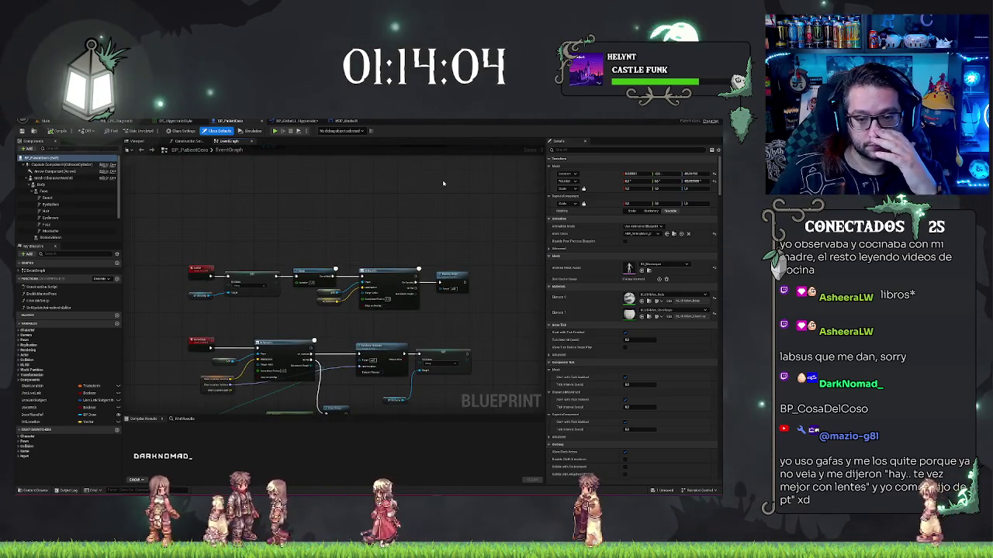
scroll(443, 183, down, 3)
mouse_move(443, 183)
mouse_down()
mouse_move(363, 310)
mouse_move(282, 324)
mouse_up()
scroll(363, 309, up, 3)
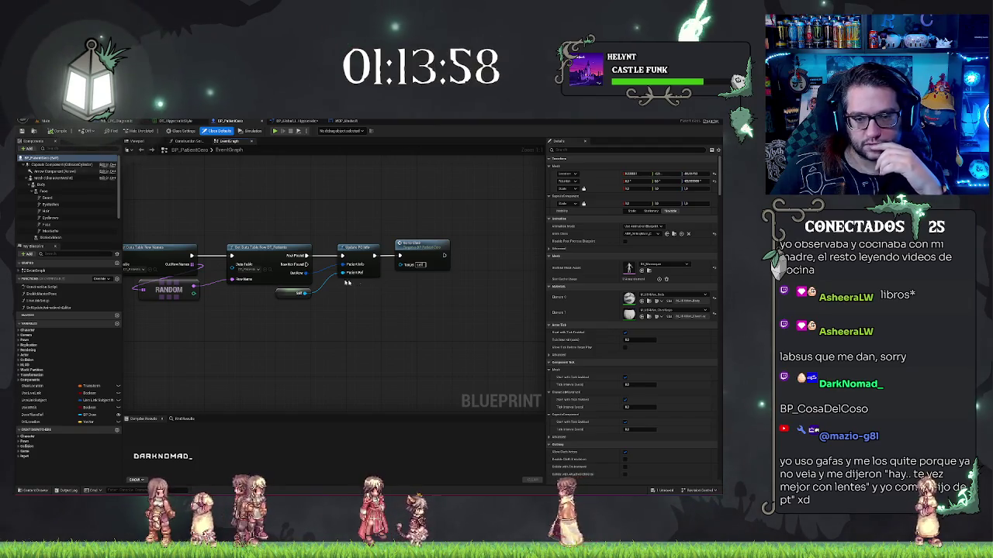
drag(307, 273, 342, 304)
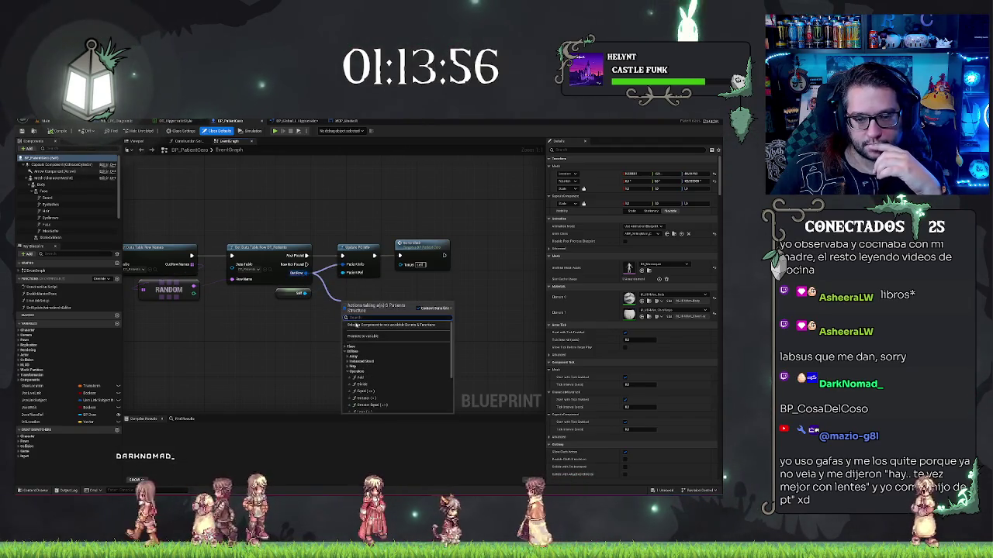
click(372, 351)
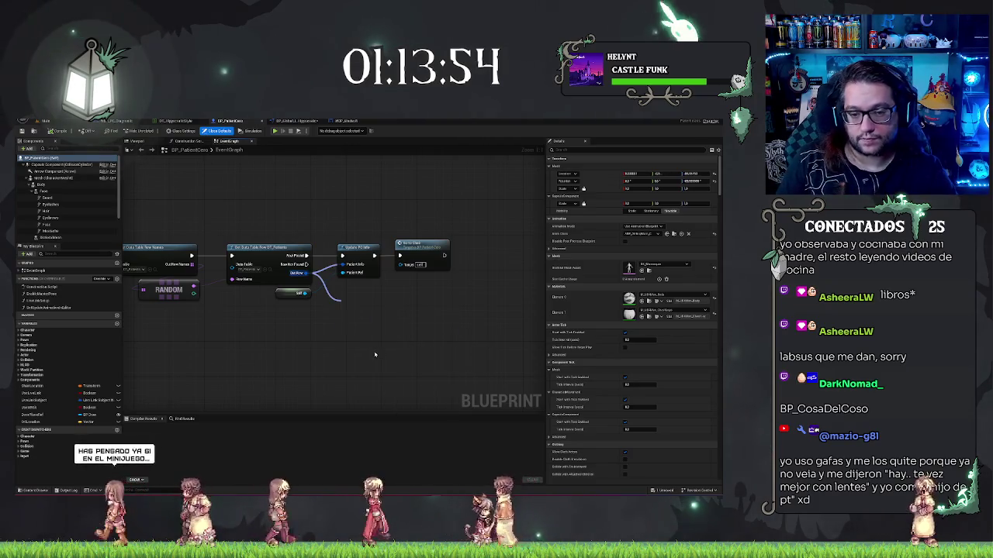
click(362, 324)
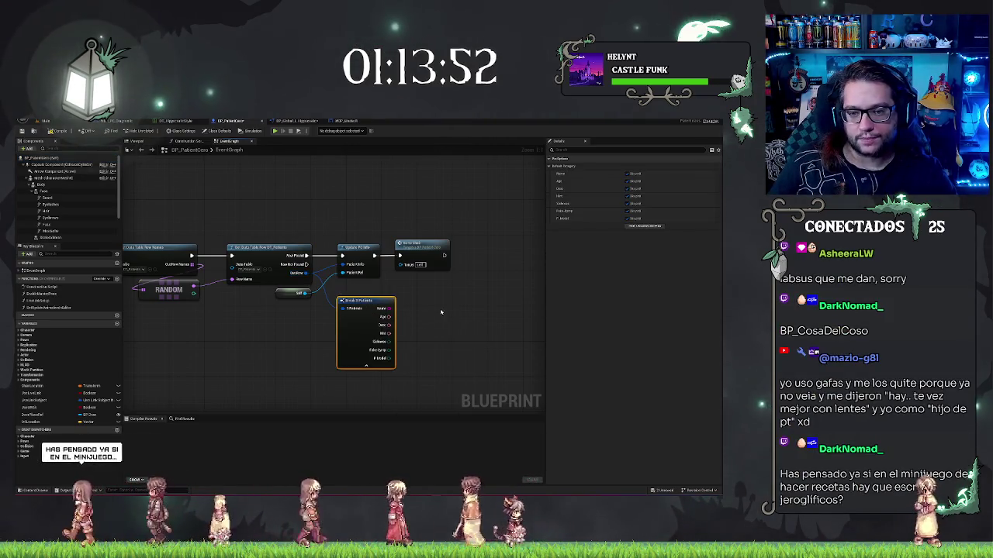
Promote the F Model field to a new P Model variable with a SET node
mouse_move(418, 343)
mouse_down()
mouse_move(368, 324)
mouse_move(415, 268)
mouse_move(429, 230)
mouse_move(396, 237)
mouse_move(438, 235)
mouse_up()
click(442, 300)
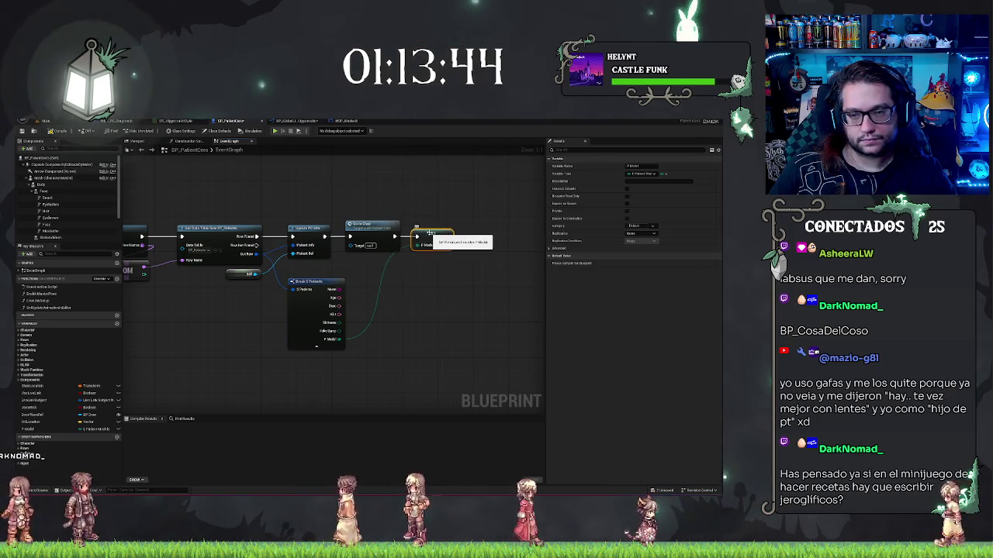
click(435, 281)
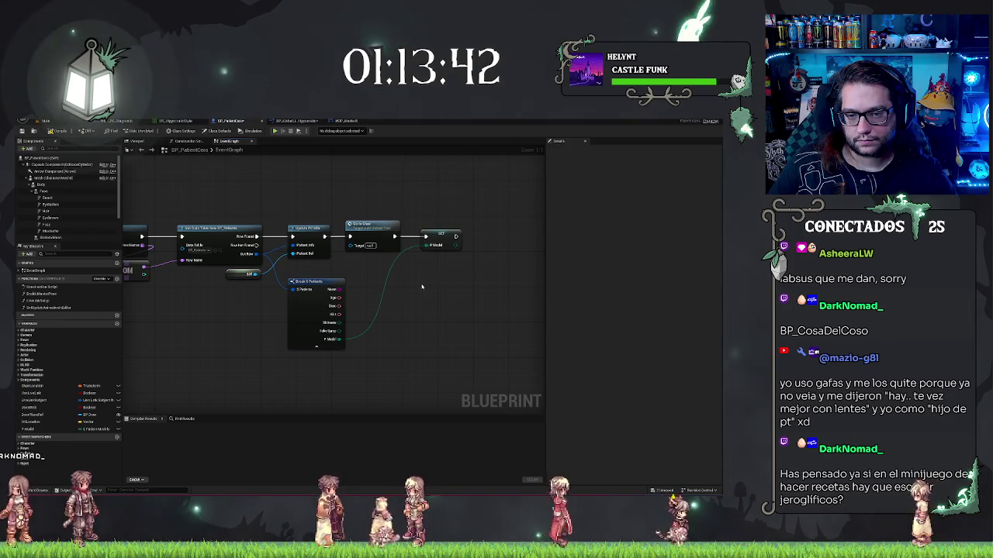
mouse_move(422, 287)
mouse_down()
mouse_move(538, 275)
mouse_move(328, 303)
mouse_move(523, 306)
mouse_move(359, 236)
mouse_move(292, 306)
mouse_move(508, 291)
mouse_move(355, 296)
mouse_up()
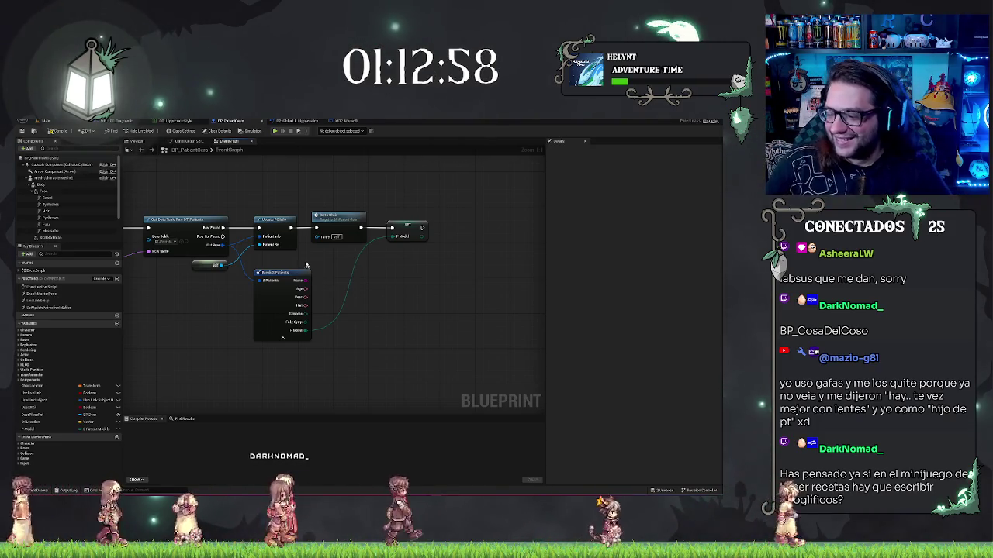
Start play in the level editor and walk through the dark corridor to the INFORMATION counters
click(45, 121)
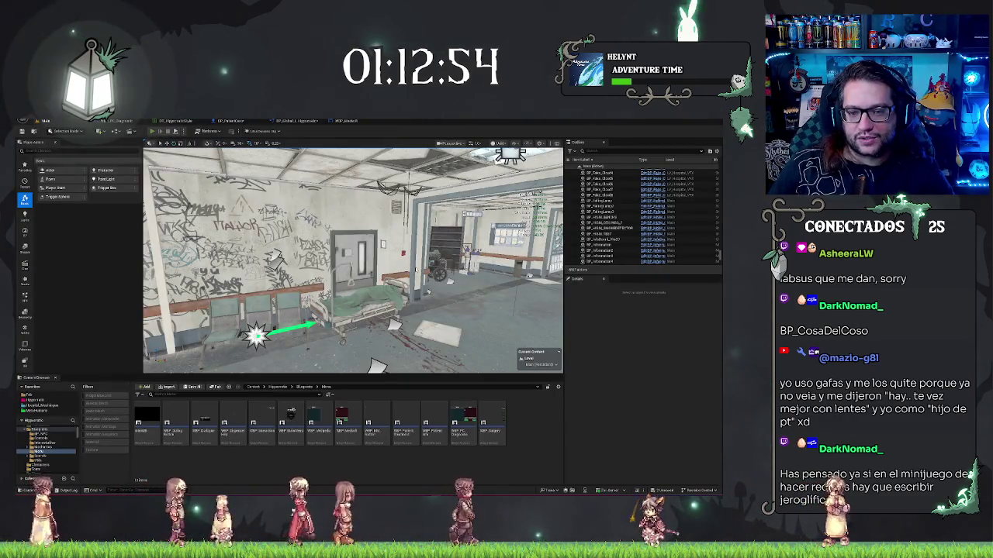
key(alt+p)
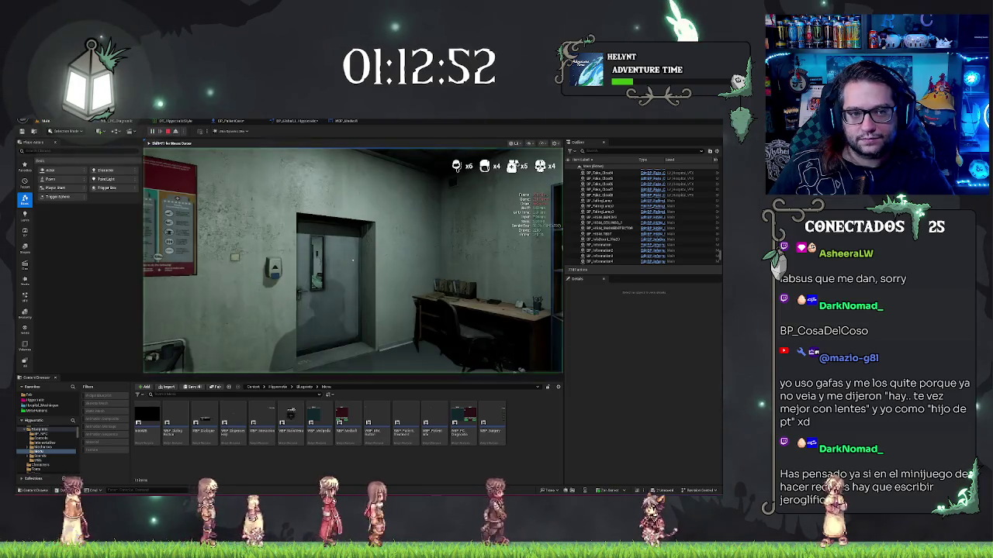
key(w)
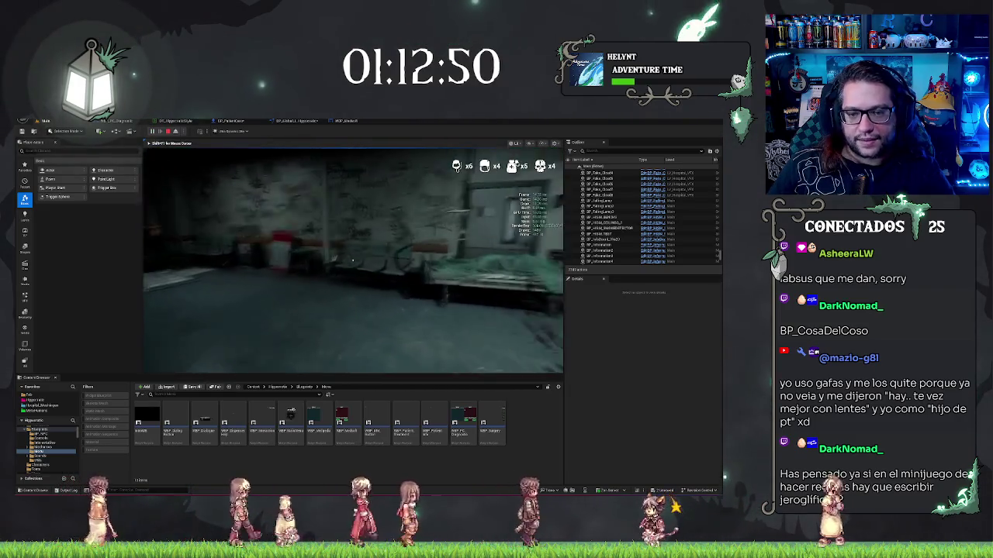
mouse_move(353, 259)
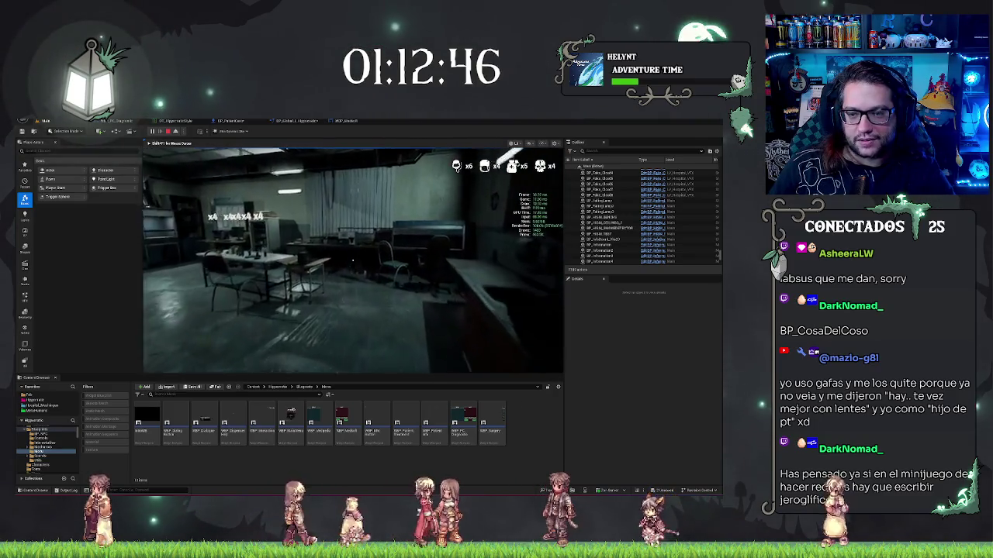
key(w)
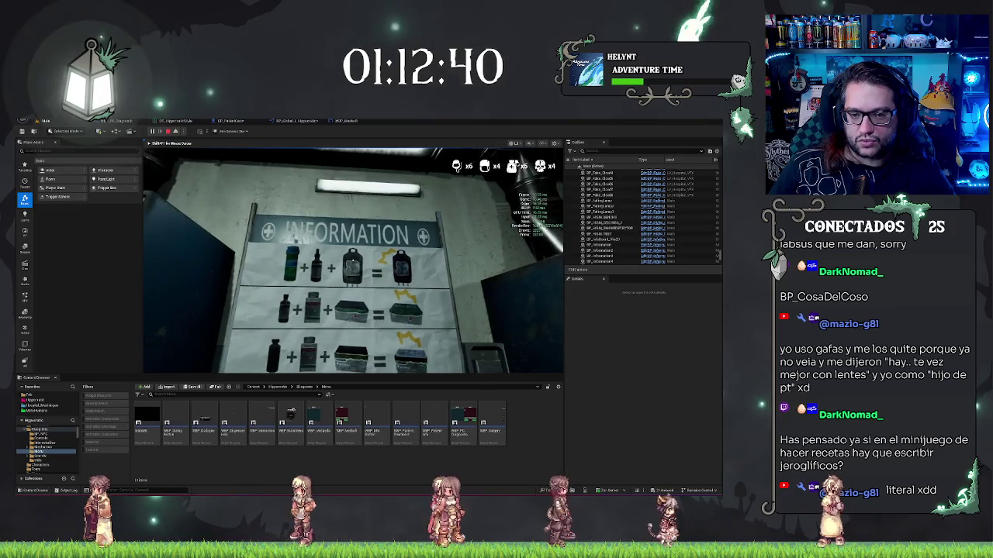
key(w)
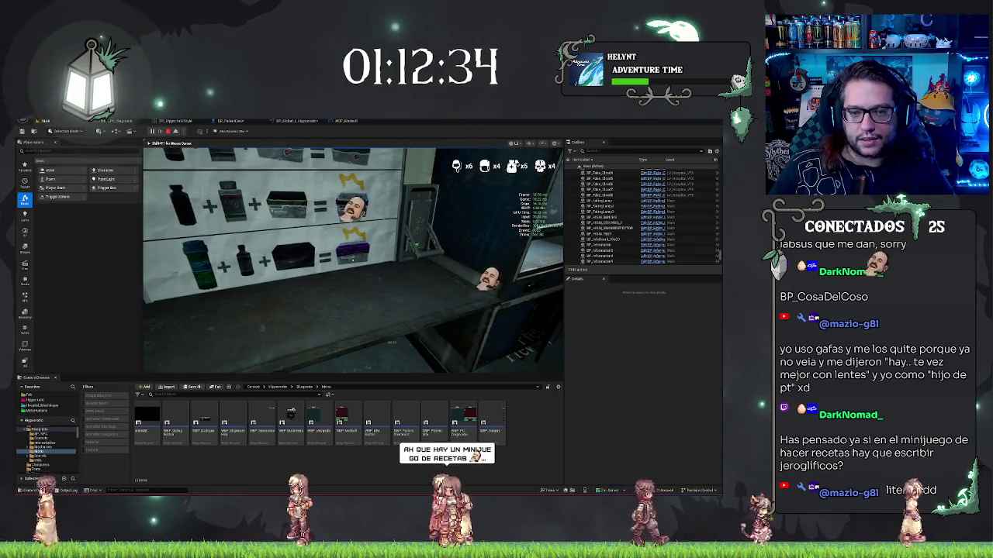
Walk along the information board and across the workshop room to the cabinet
key(s)
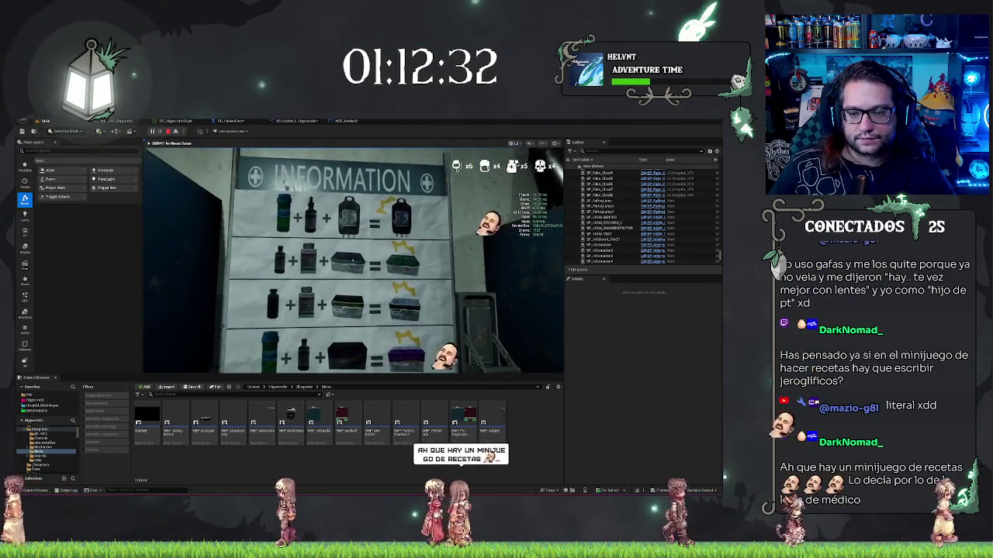
key(d)
key(w)
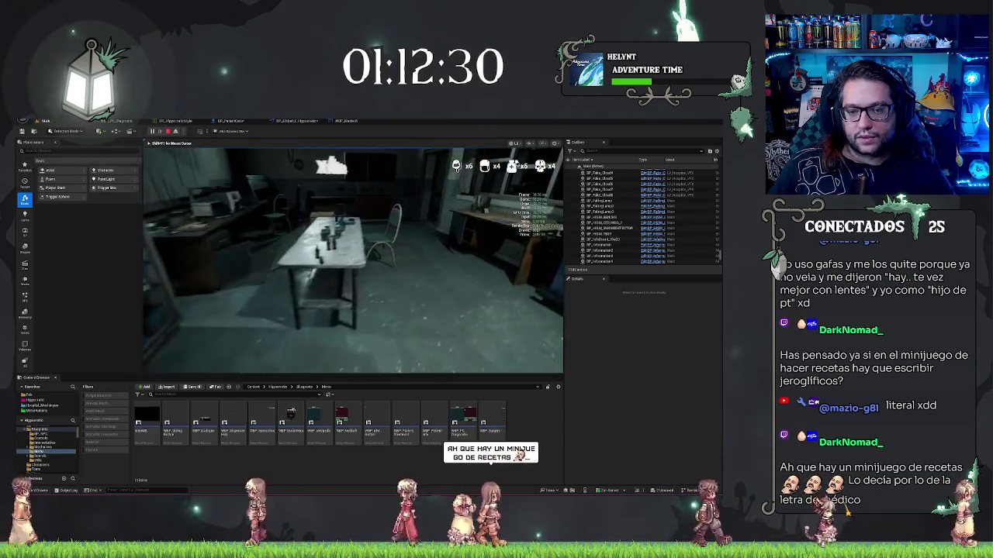
key(w)
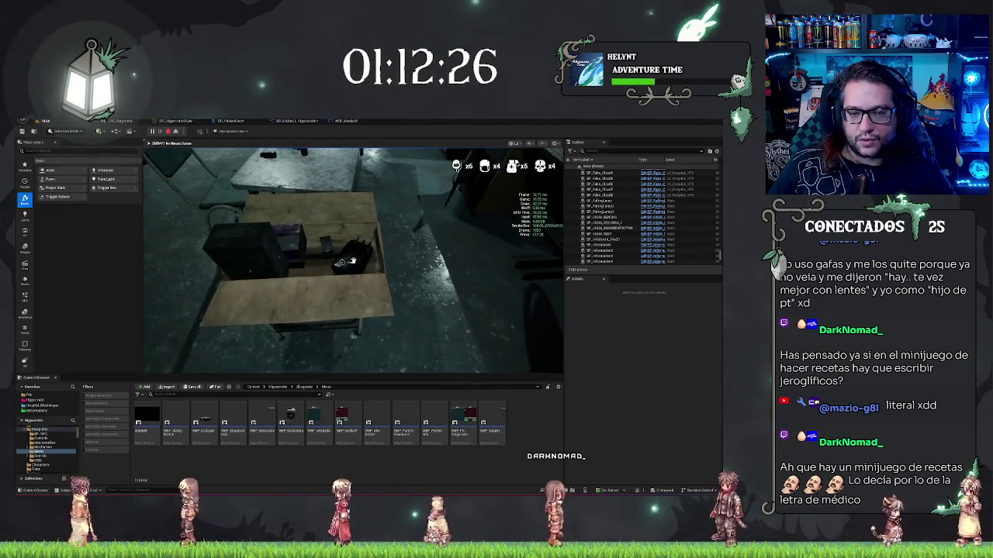
key(s)
key(w)
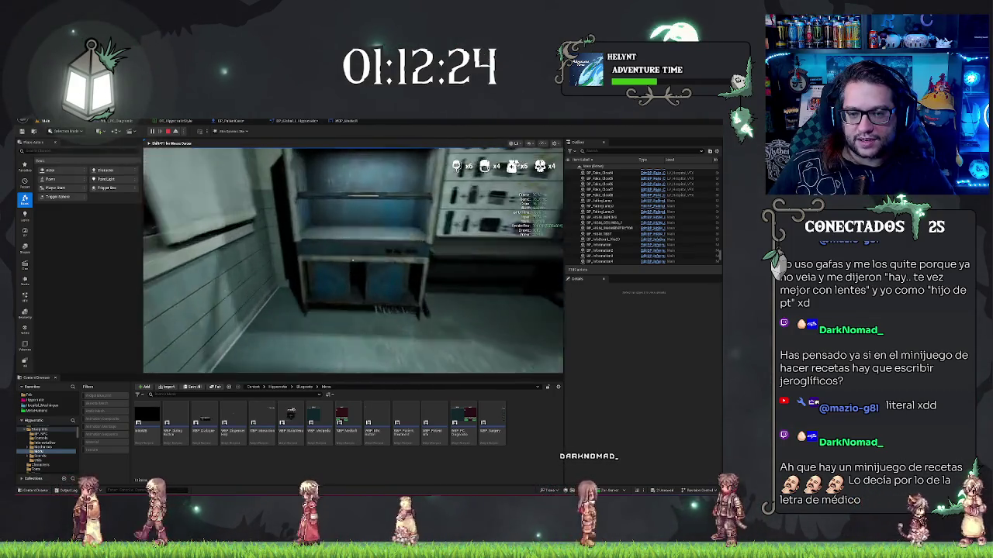
key(w)
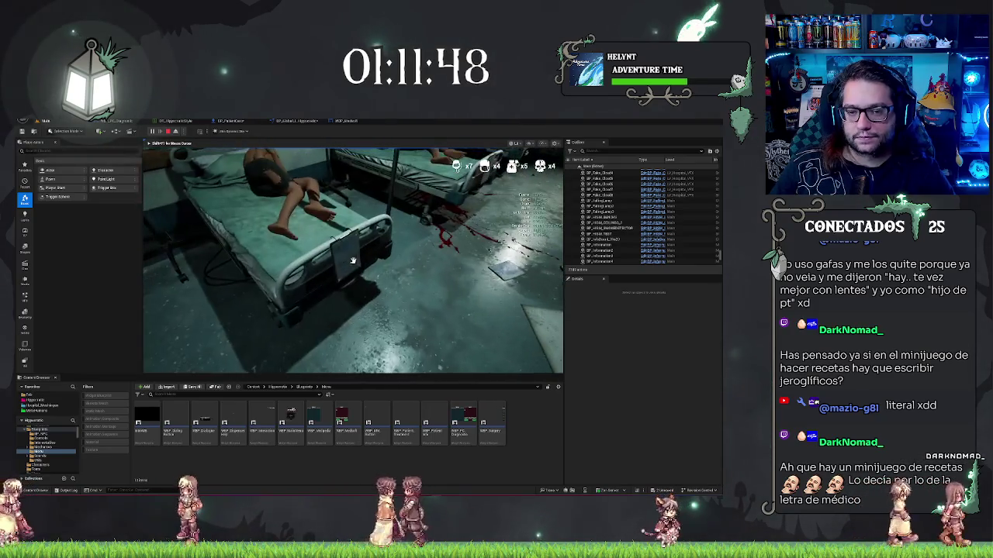
Raise and lower the patient clipboard three times, then stop the play session
click(353, 261)
click(352, 262)
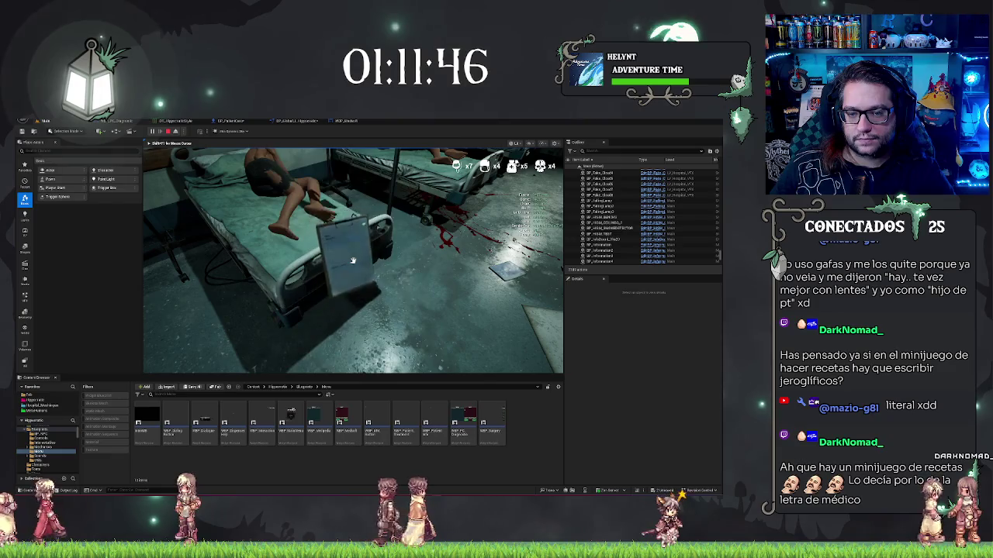
click(353, 261)
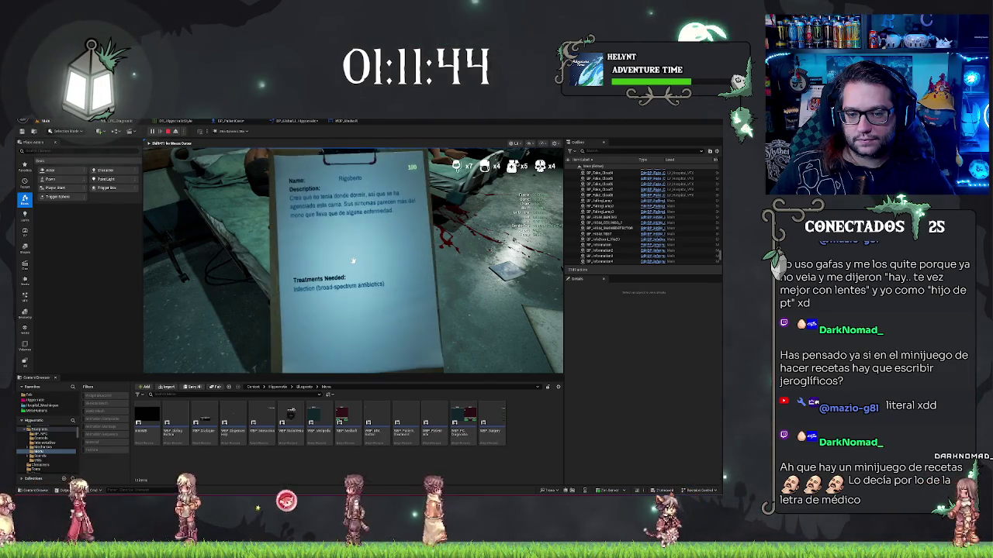
click(353, 261)
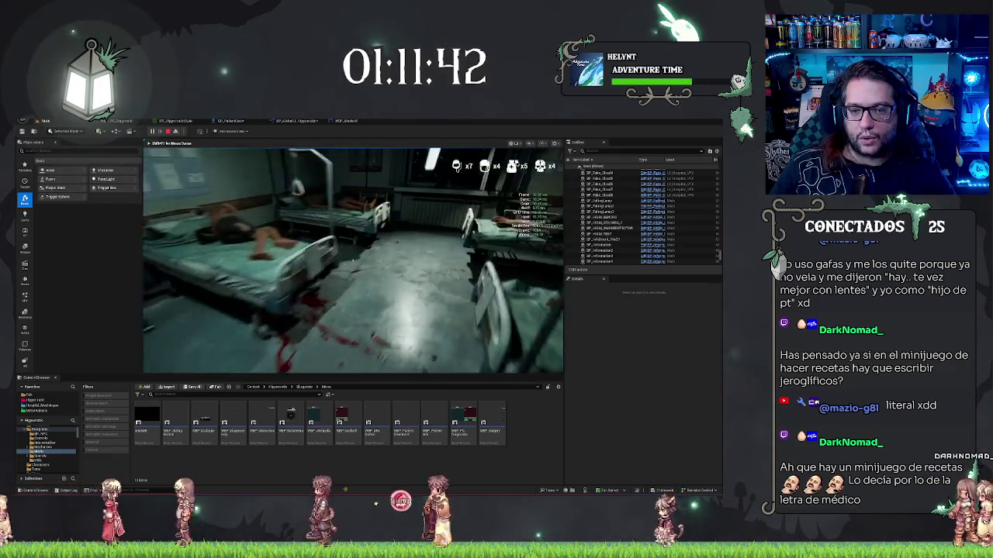
click(353, 262)
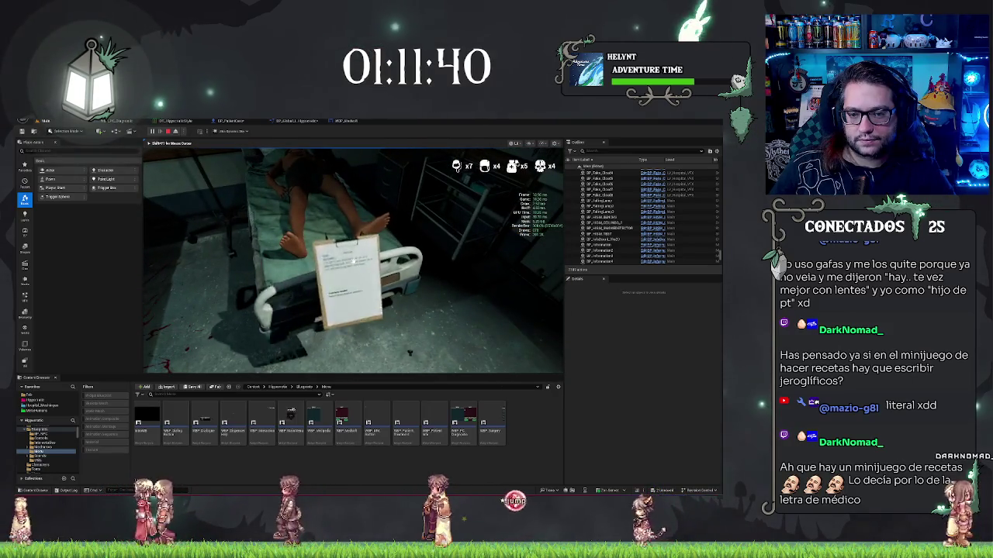
click(353, 262)
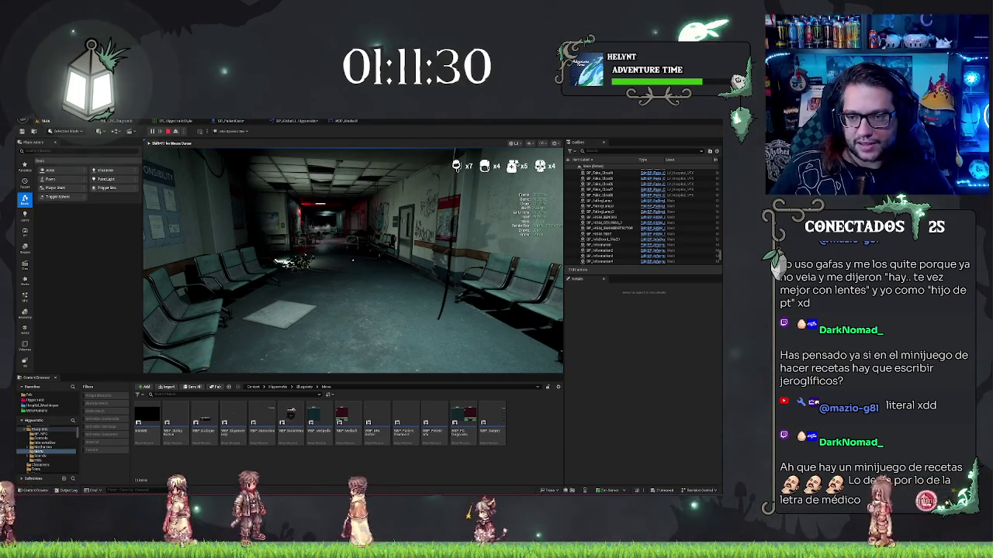
key(Escape)
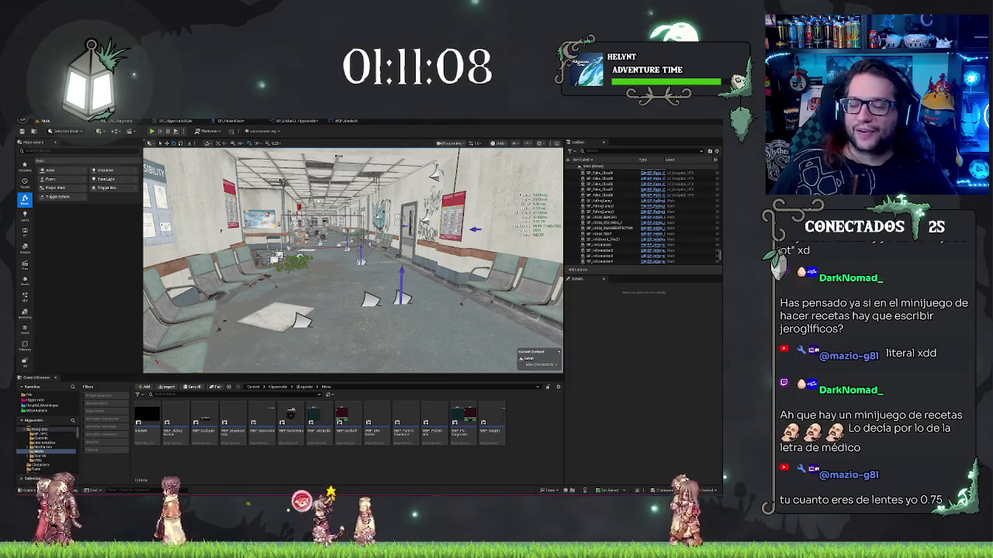
Fly the camera past the elevators and through the window wall into the desk office
drag(353, 260, 186, 260)
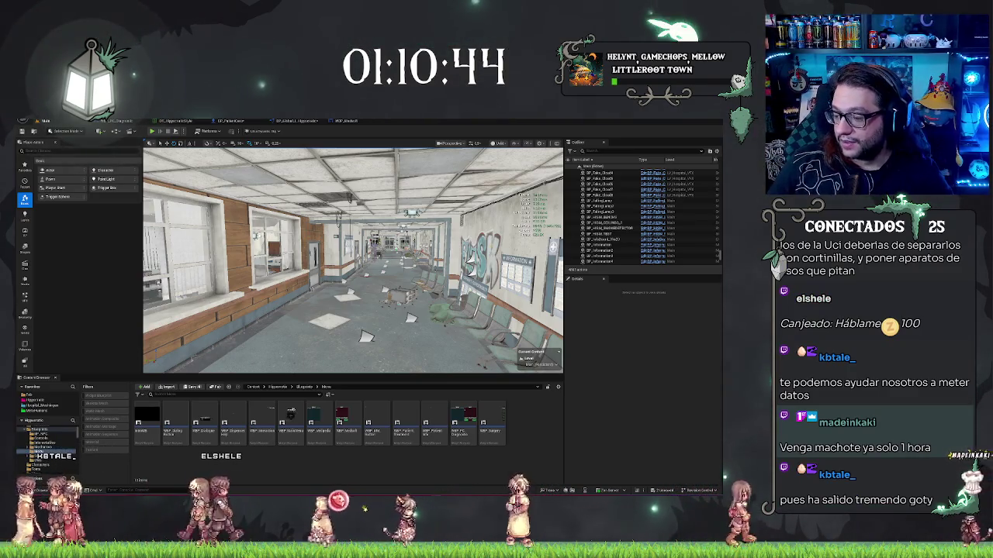
mouse_move(353, 260)
mouse_down()
mouse_move(248, 260)
mouse_move(259, 260)
mouse_up()
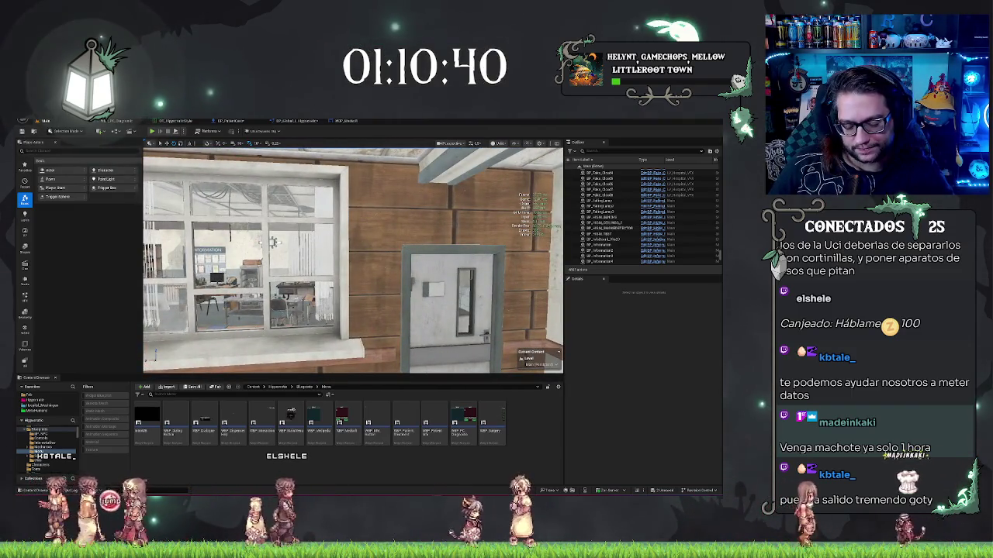
mouse_move(363, 313)
mouse_down()
mouse_move(359, 264)
mouse_move(325, 263)
mouse_move(349, 262)
mouse_up()
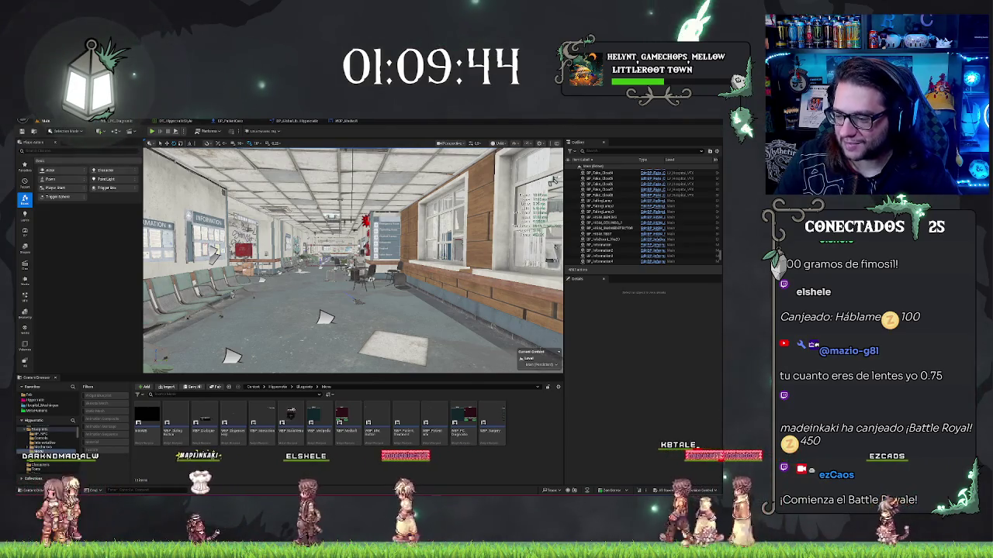
mouse_move(353, 260)
mouse_down()
mouse_move(295, 260)
mouse_move(403, 260)
mouse_move(342, 260)
mouse_move(380, 260)
mouse_move(341, 260)
mouse_move(353, 260)
mouse_up()
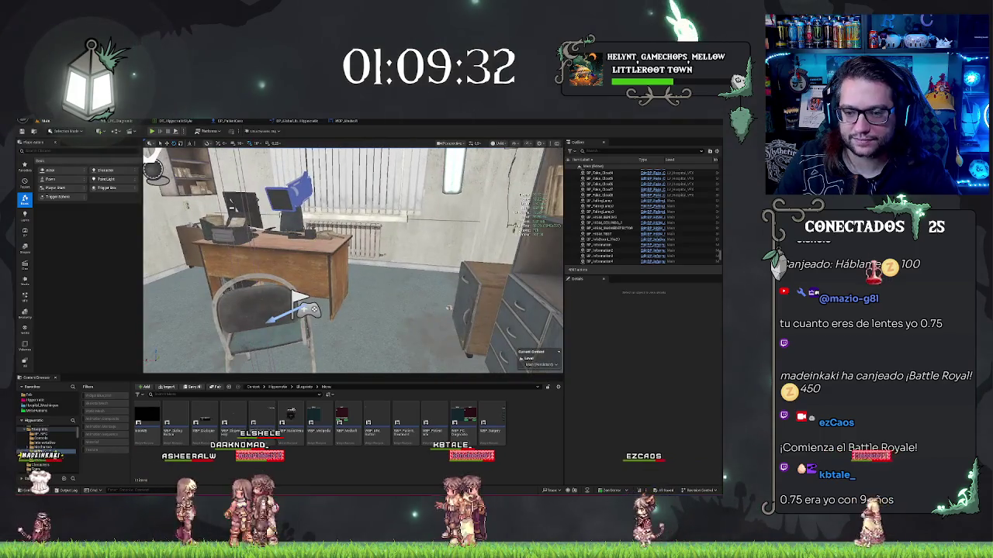
Focus on the SM_Floor_Bdrm floor, restart play, and walk into the office to the computer
right_click(423, 296)
key(Escape)
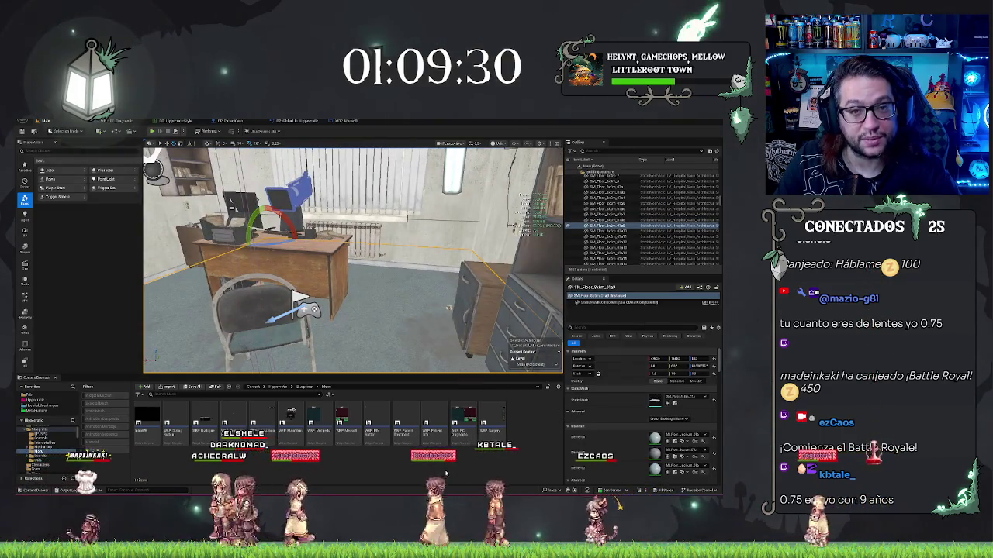
key(alt+p)
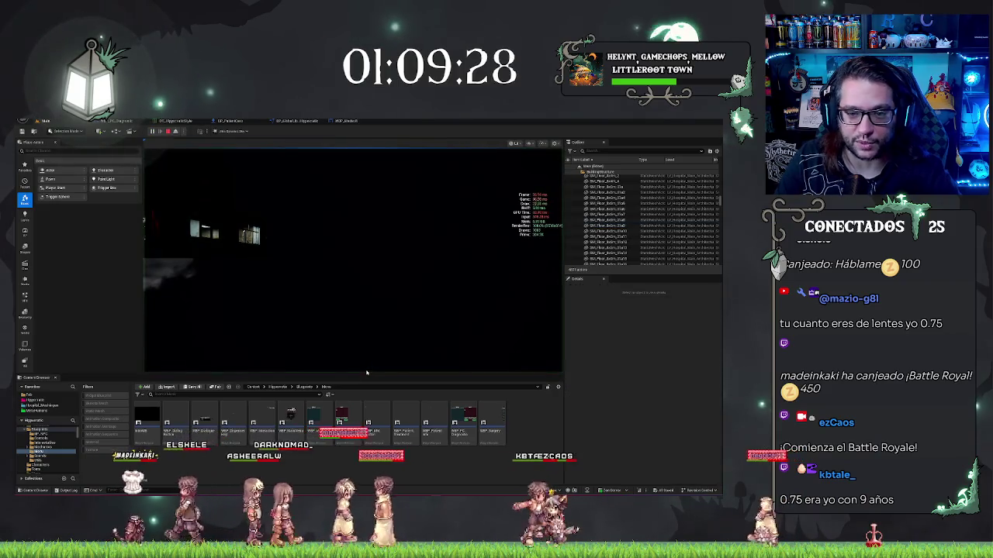
key(Escape)
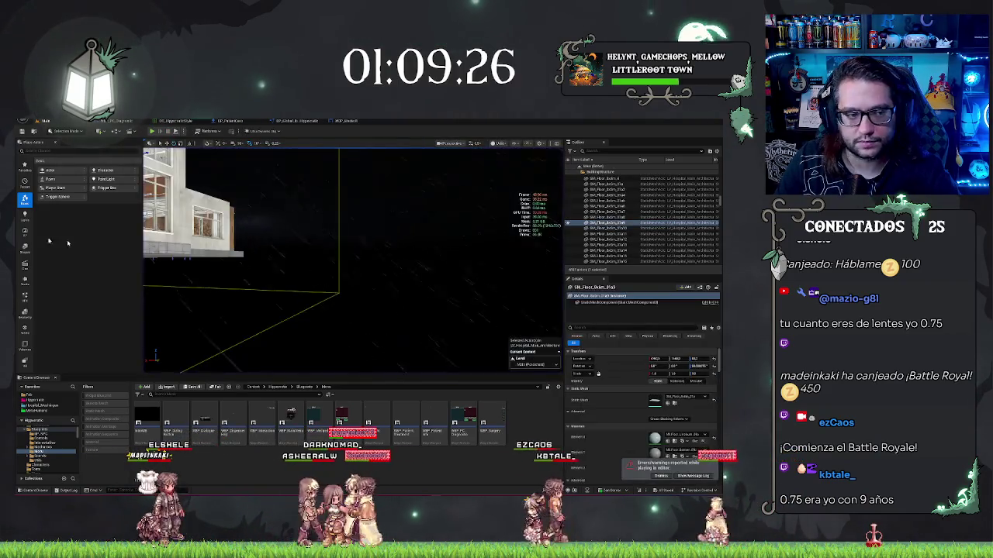
key(f)
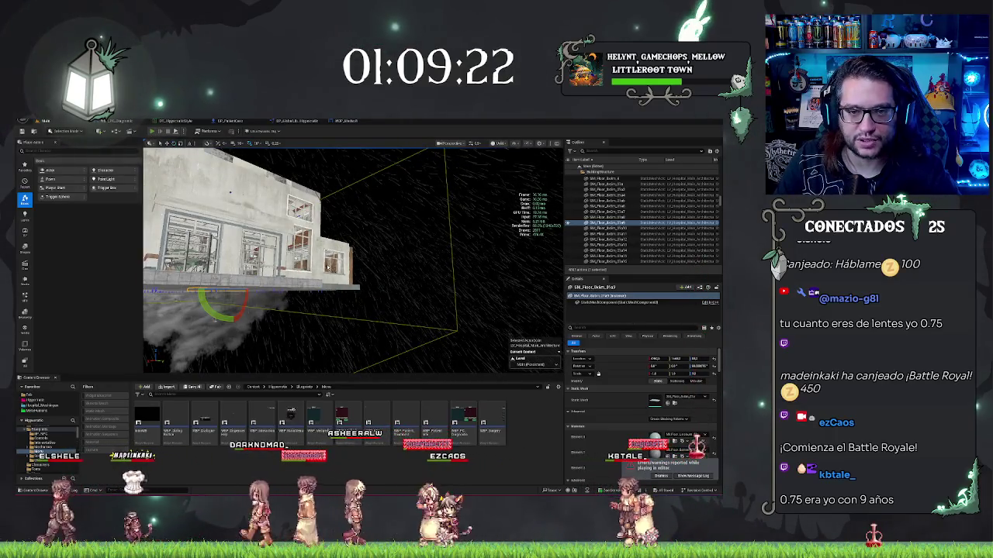
key(alt+p)
key(w)
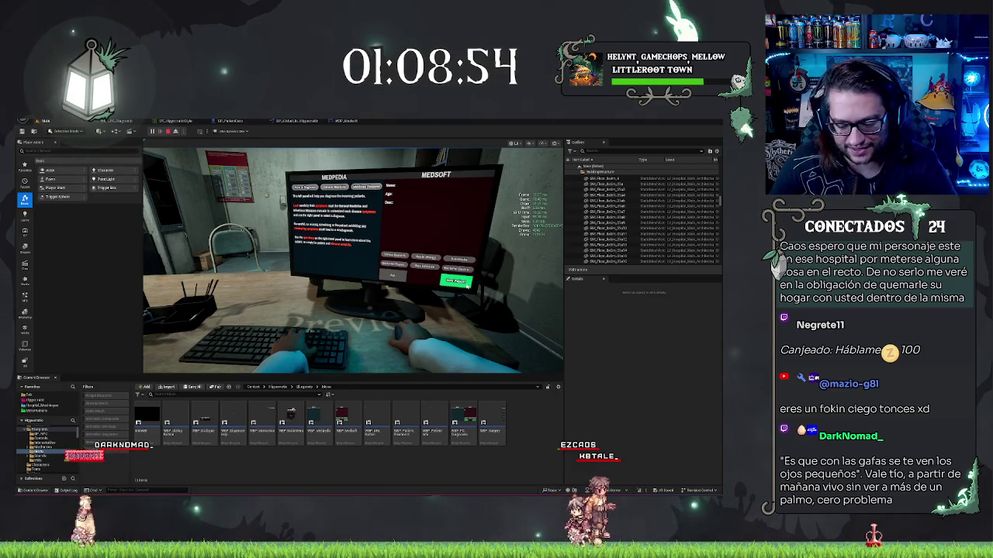
Eject from the running play session to inspect the office, then return control to the game view
key(Escape)
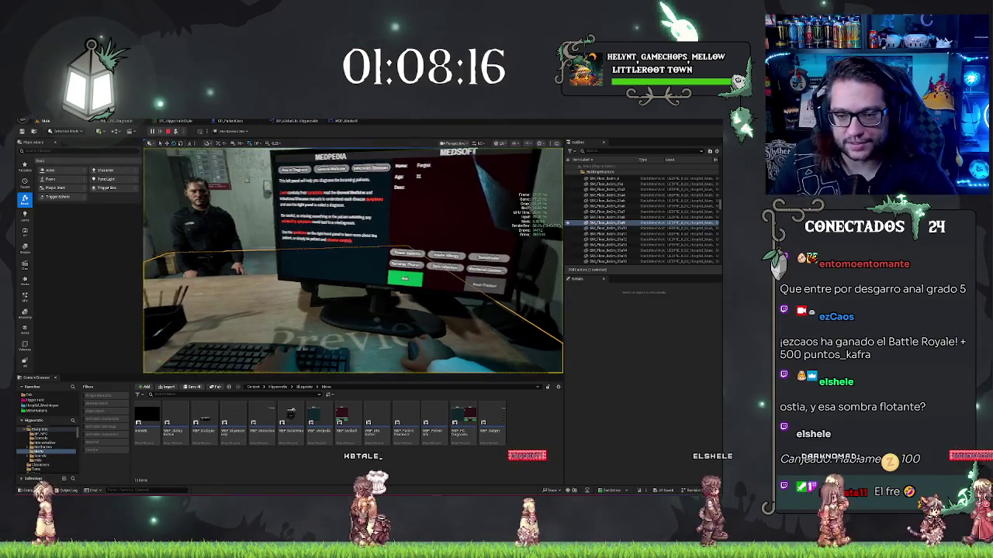
key(F8)
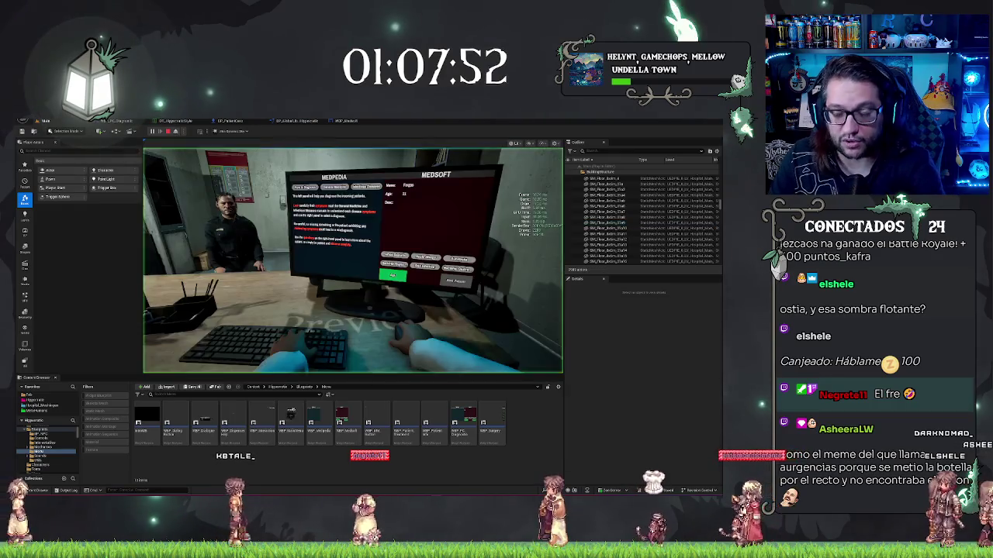
click(402, 310)
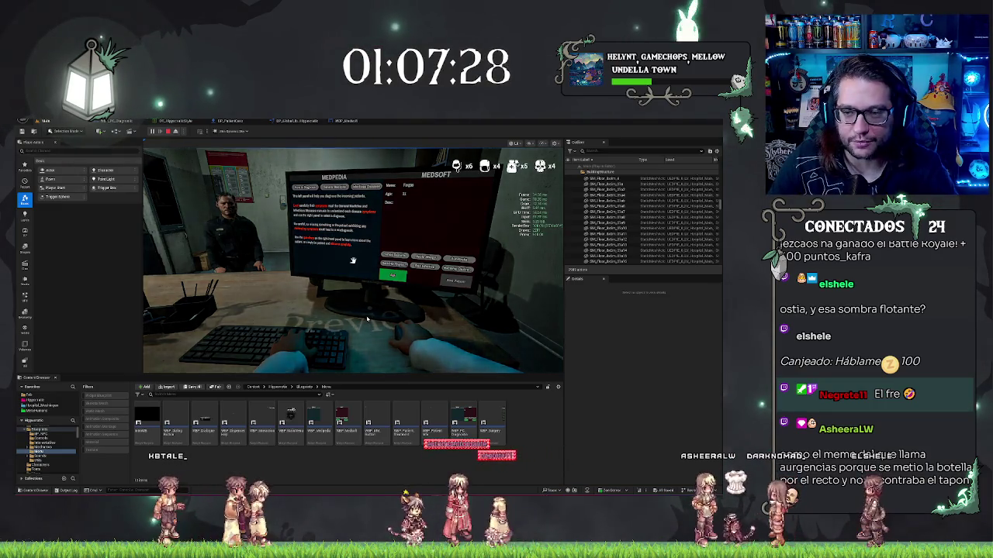
click(367, 319)
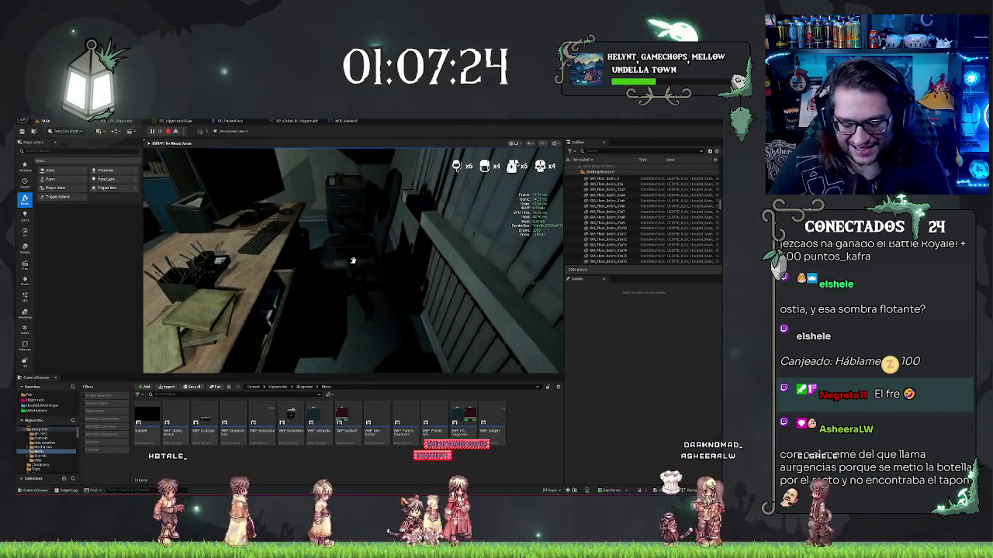
Eject to the editor camera and select the desk chair's Body component in Details
key(F8)
click(366, 276)
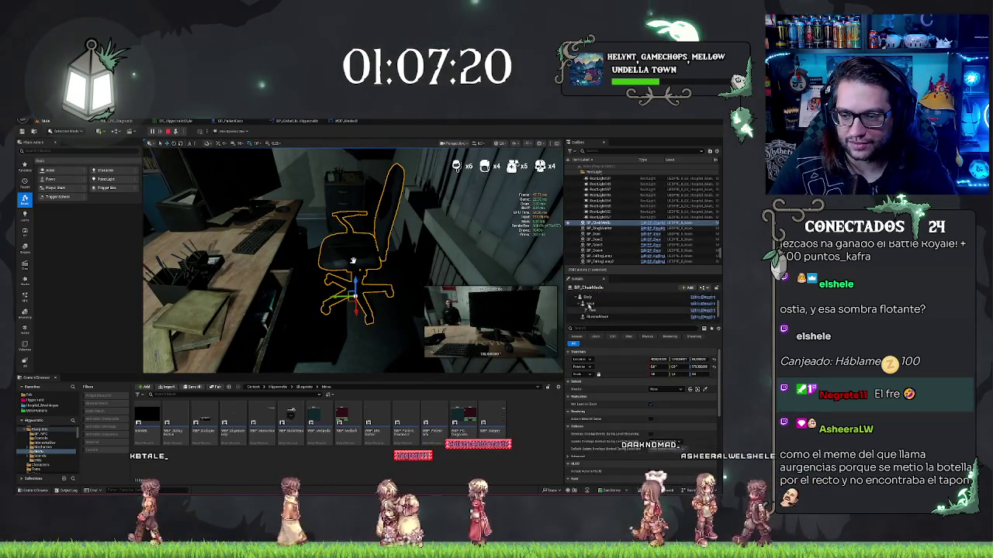
scroll(608, 302, down, 2)
click(587, 298)
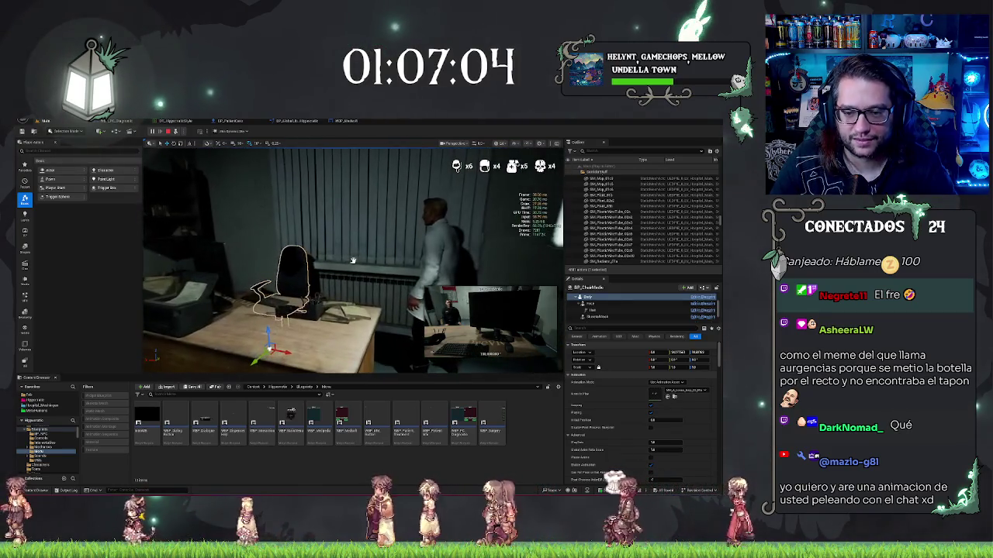
Return to play, eject again and orbit above the office to view the seated doctor
key(F8)
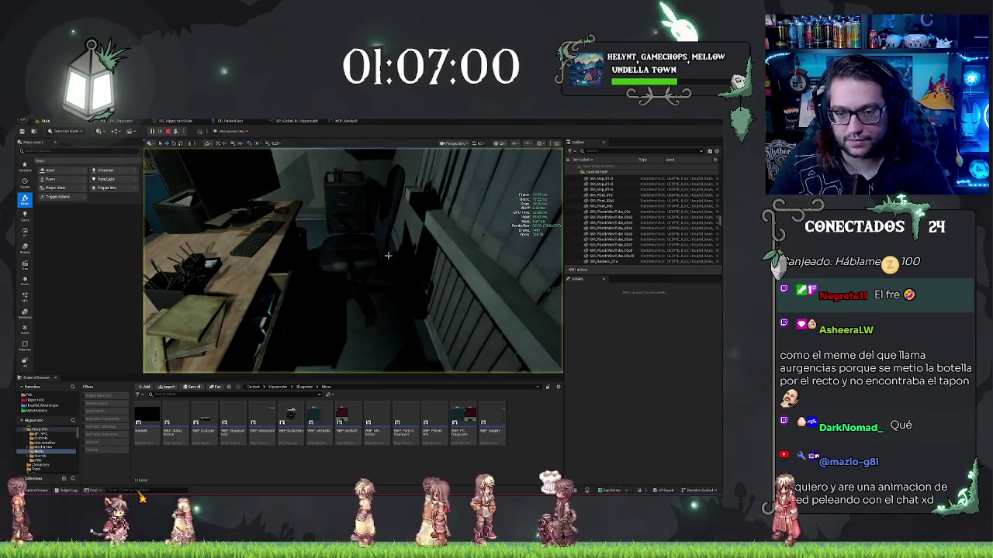
key(F8)
drag(387, 262, 387, 263)
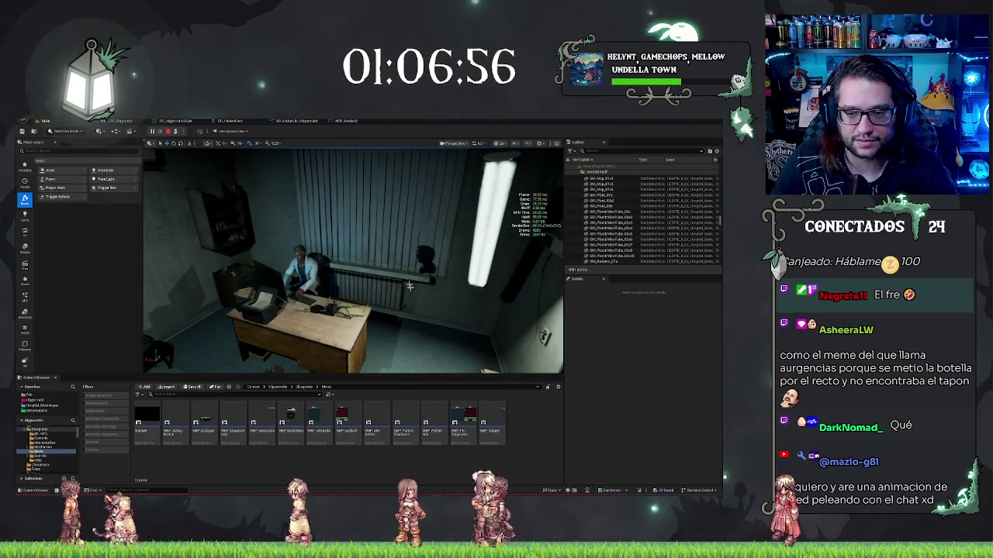